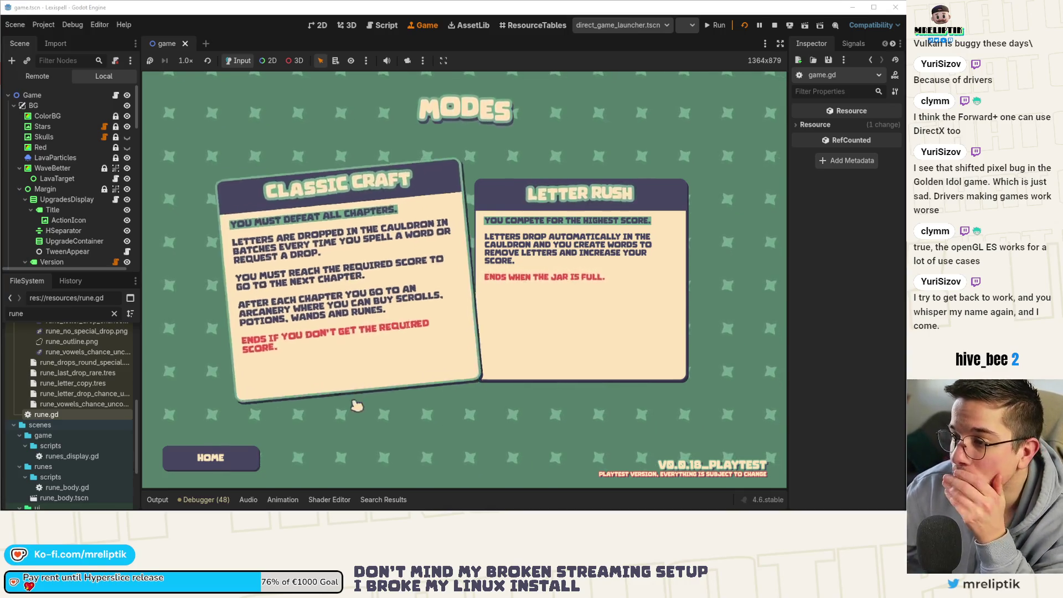
Step: Start a Classic Craft run in English and enter Chapter 1 until game.gd's line 511 breakpoint hits
left_click(370, 316)
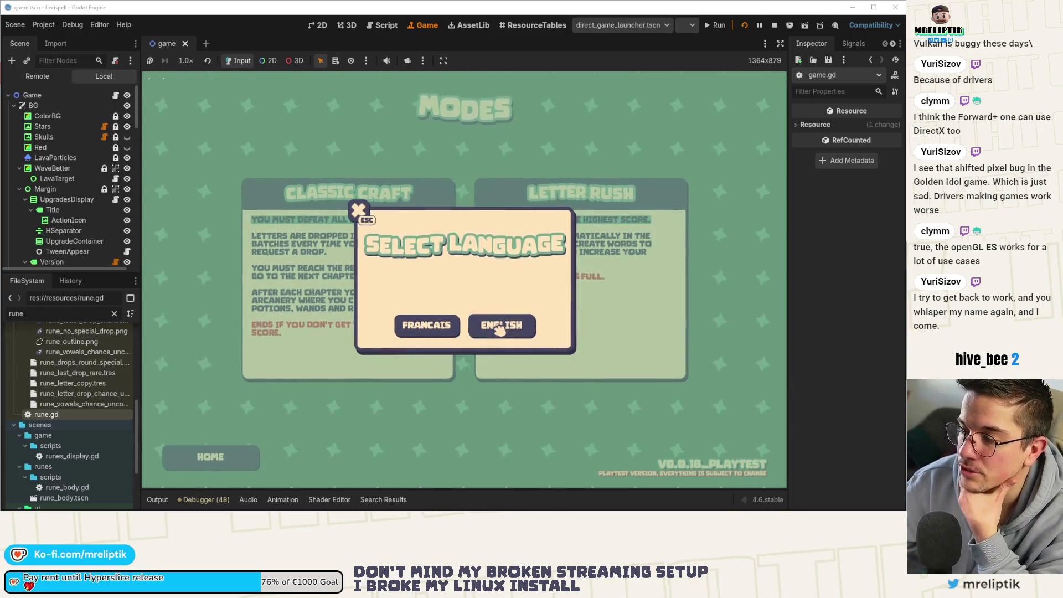
left_click(502, 325)
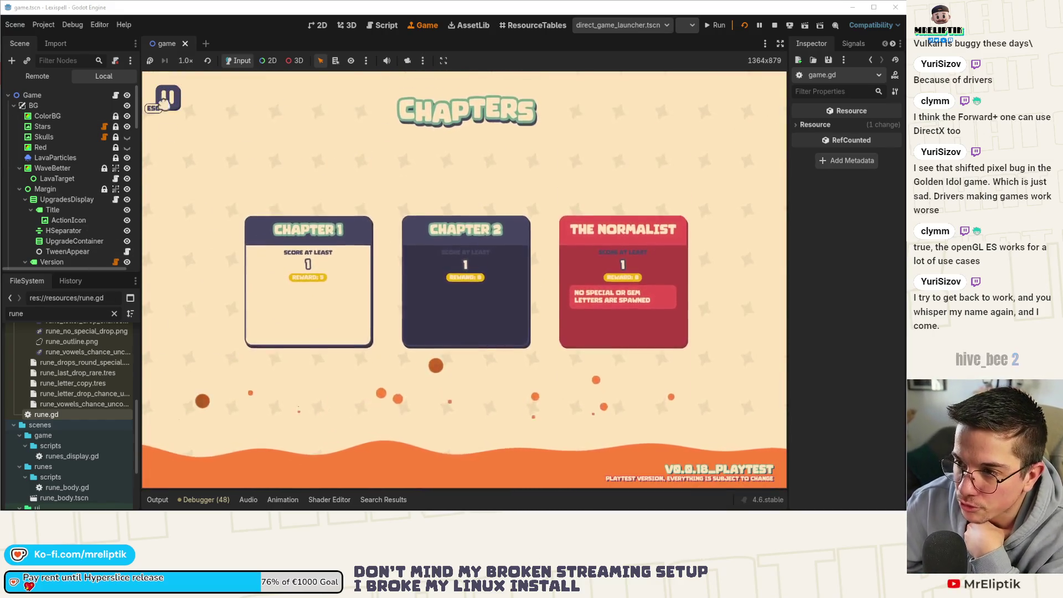
left_click(326, 311)
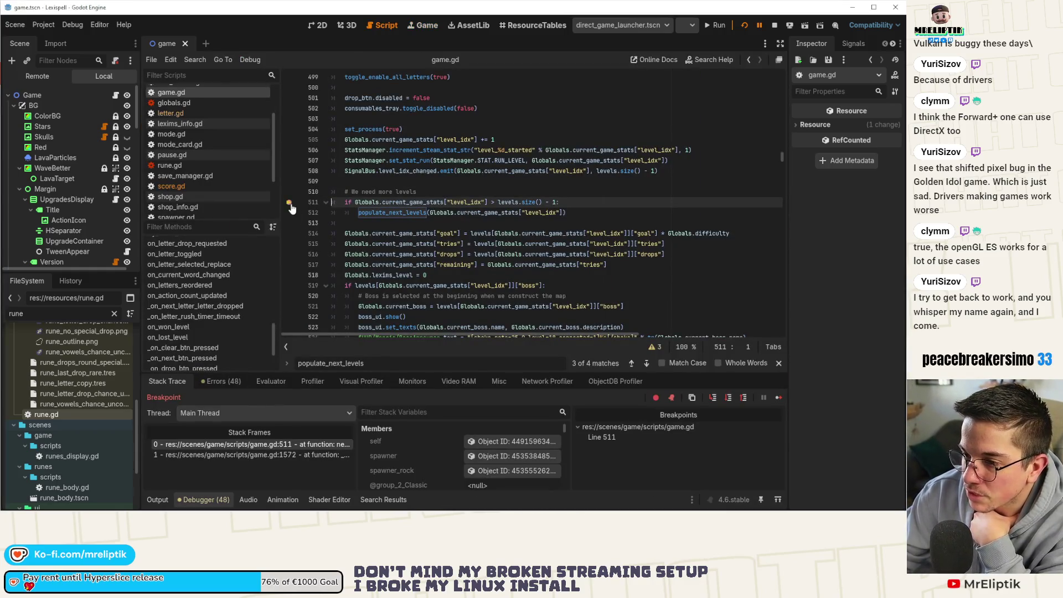
Step: Resume execution past the breakpoint and collapse the Output panel to enlarge the game
left_click(780, 398)
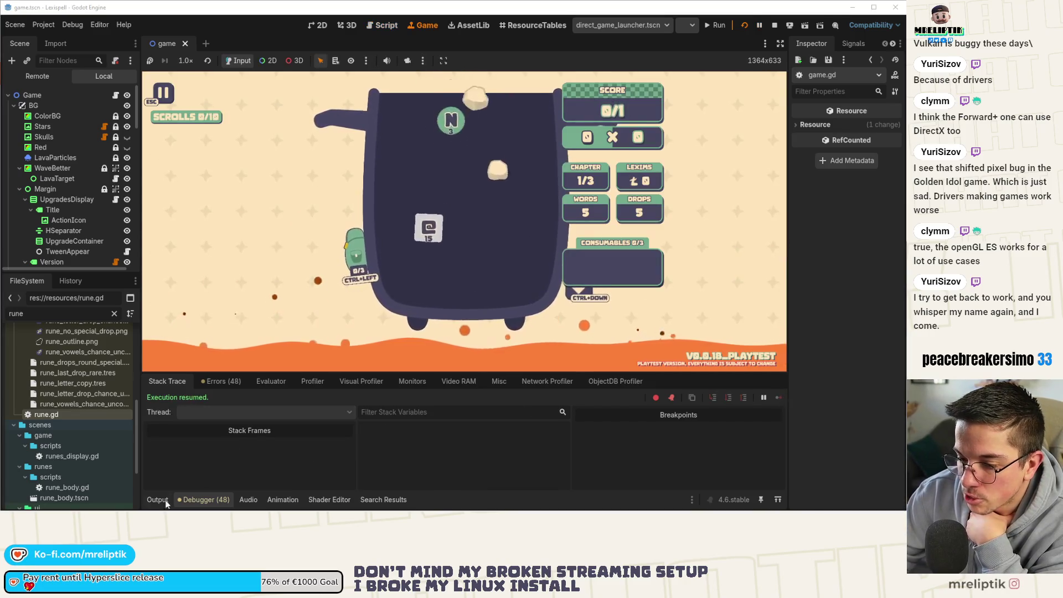
left_click(157, 500)
left_click(155, 501)
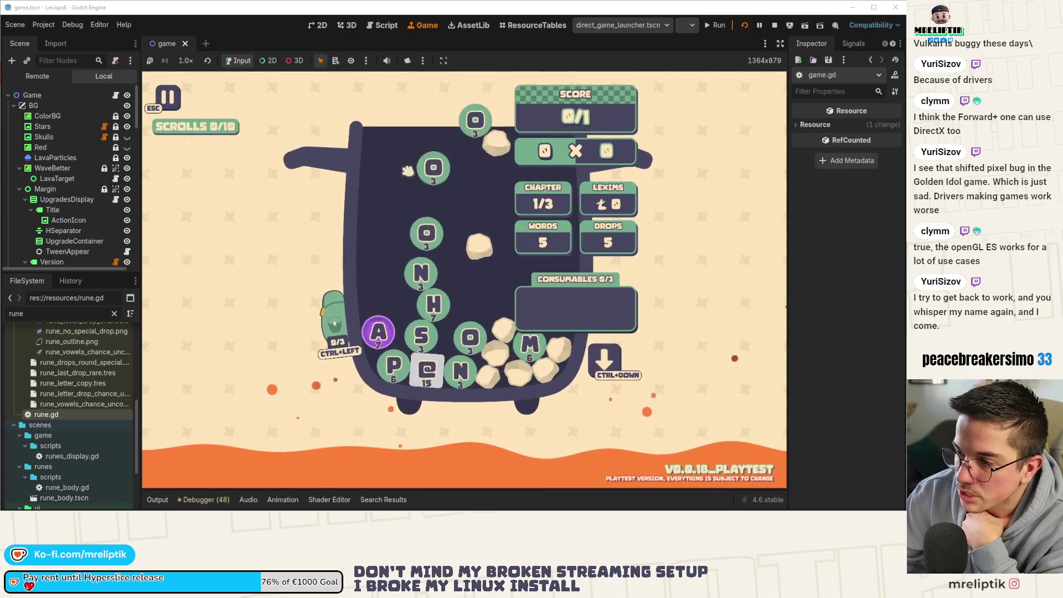
Step: Spell and submit SON from the S, O and N runes, then continue to the Arcanery shop
left_click(453, 340)
left_click(453, 340)
left_click(408, 336)
left_click(415, 300)
left_click(453, 371)
left_click(539, 463)
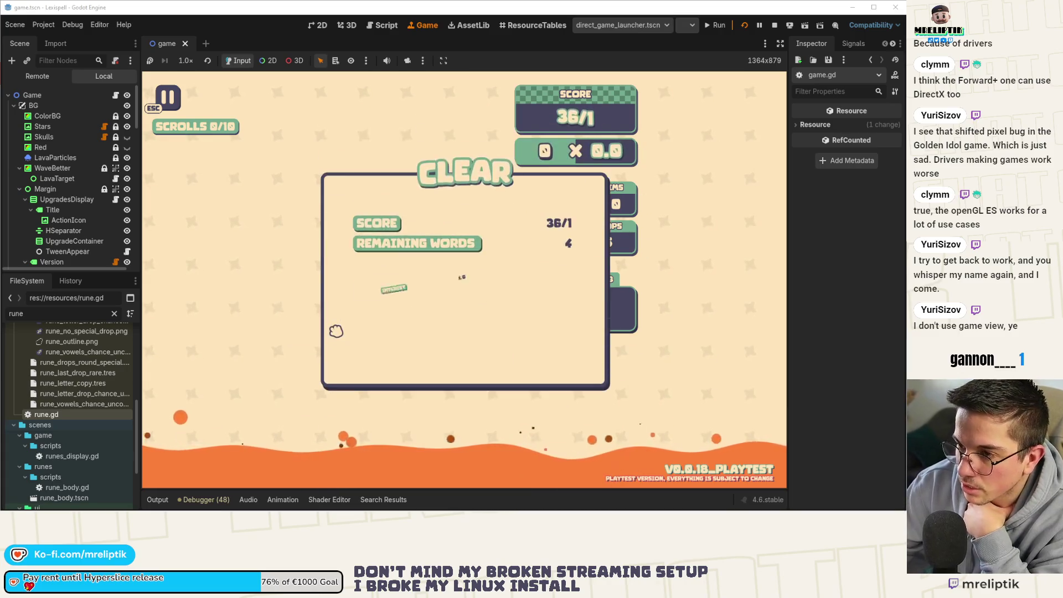
left_click(561, 357)
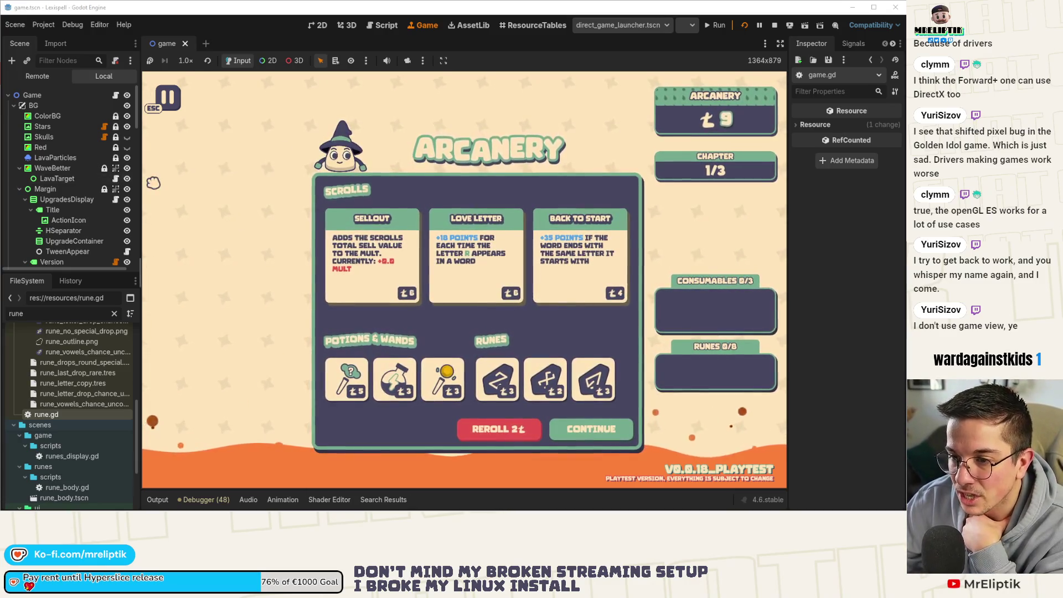
Step: Narrow the left dock to enlarge the game, then play chapter 2 and continue past its results
mouse_move(138, 177)
left_mouse_down()
mouse_move(186, 177)
mouse_move(129, 177)
left_mouse_up()
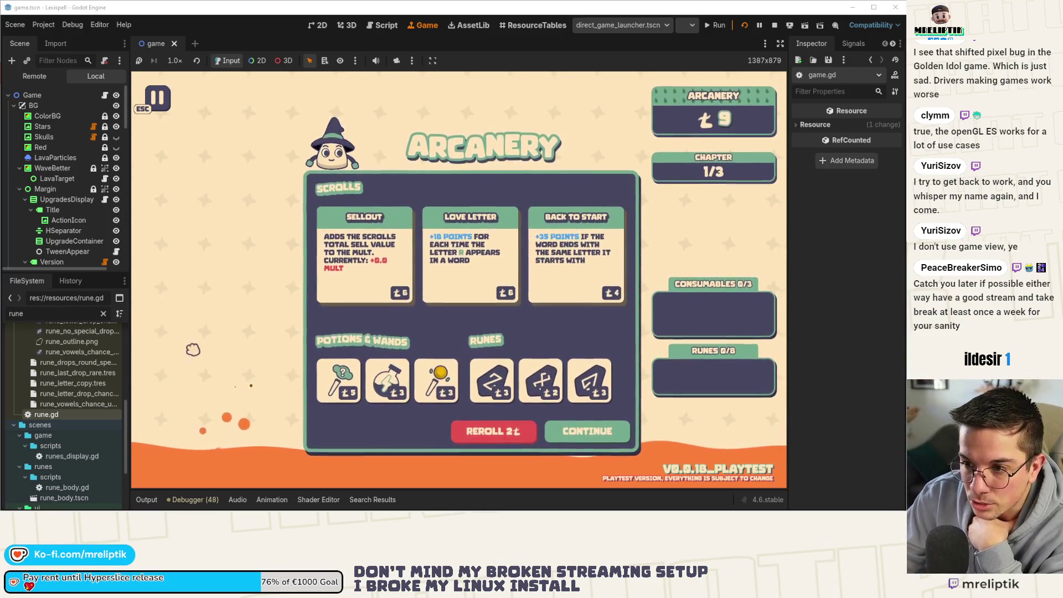
mouse_move(129, 205)
left_mouse_down()
mouse_move(408, 221)
mouse_move(124, 227)
mouse_move(88, 233)
mouse_move(204, 239)
mouse_move(83, 240)
left_mouse_up()
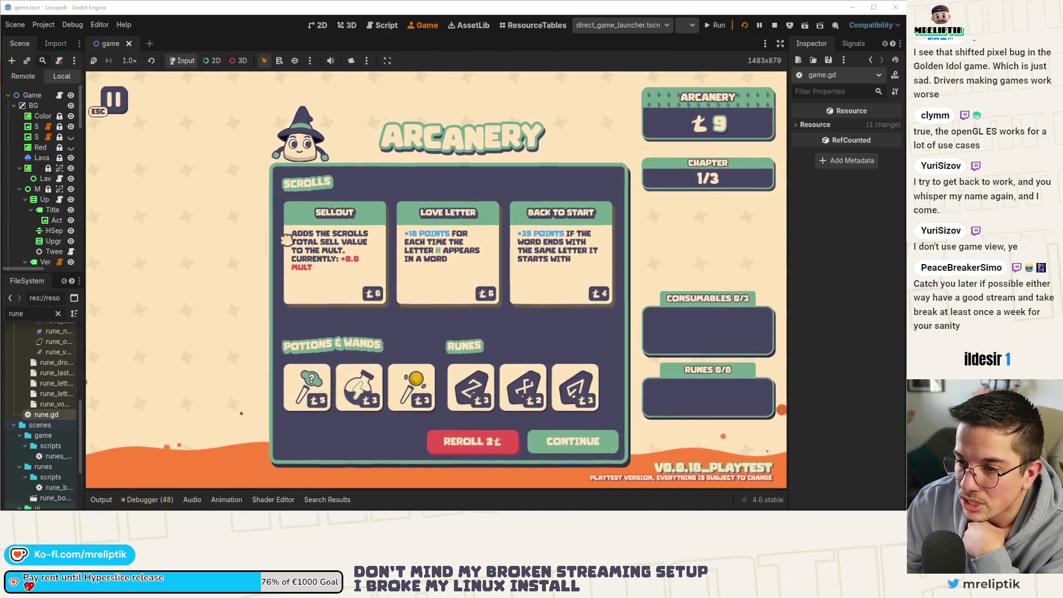
mouse_move(84, 188)
left_mouse_down()
mouse_move(182, 197)
mouse_move(23, 198)
left_mouse_up()
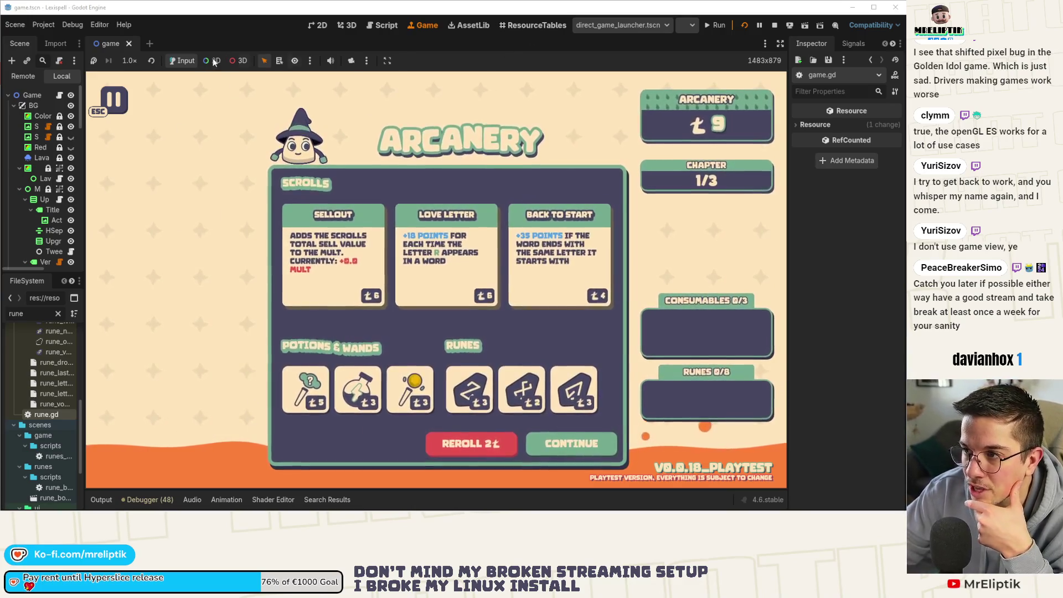
left_click(572, 443)
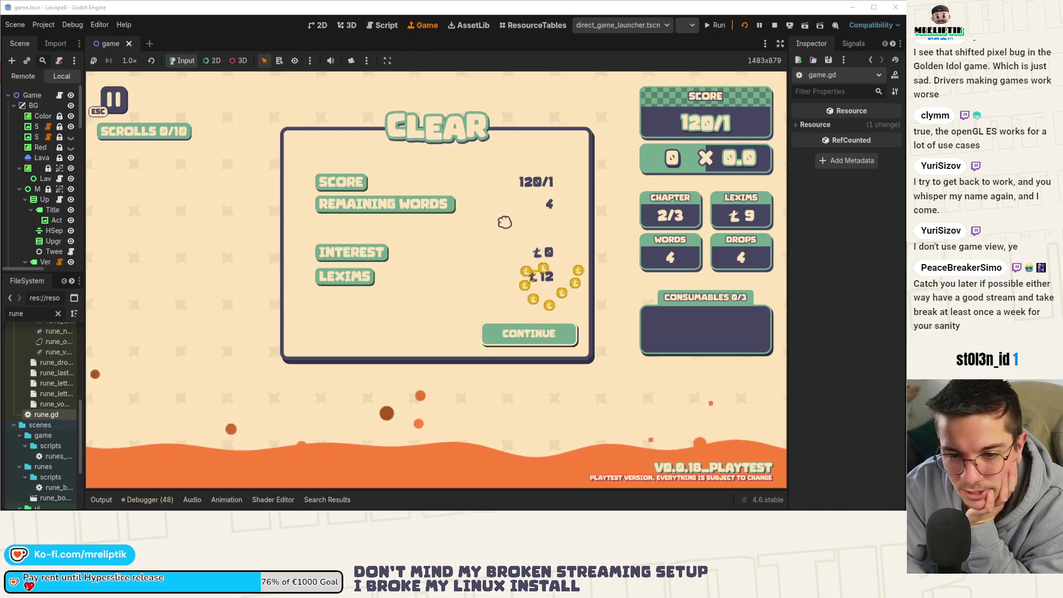
left_click(540, 337)
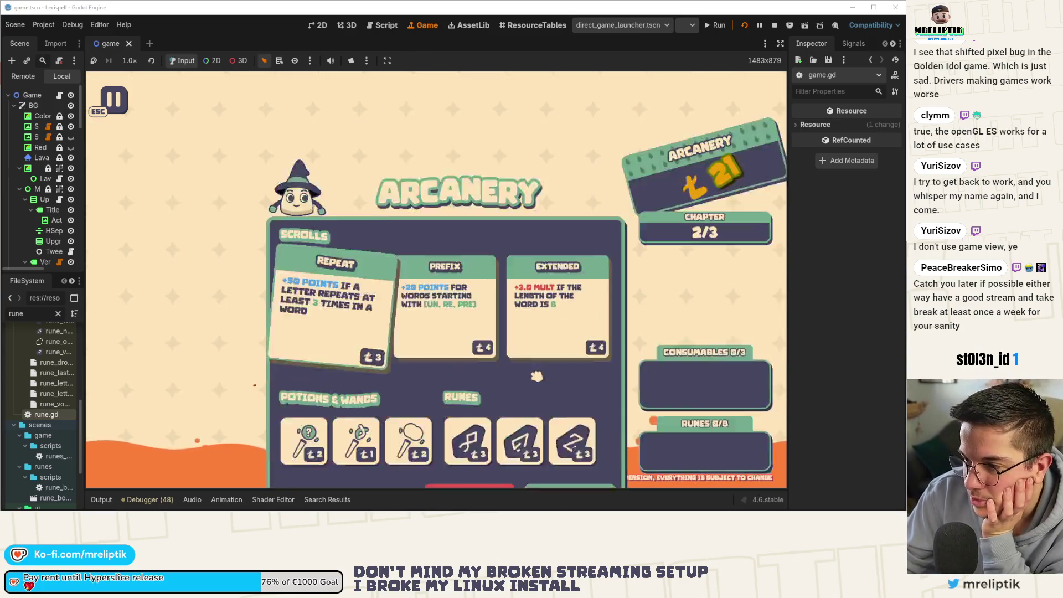
Step: Clear The Normalist boss chapter and continue the run into endless mode
left_click(554, 430)
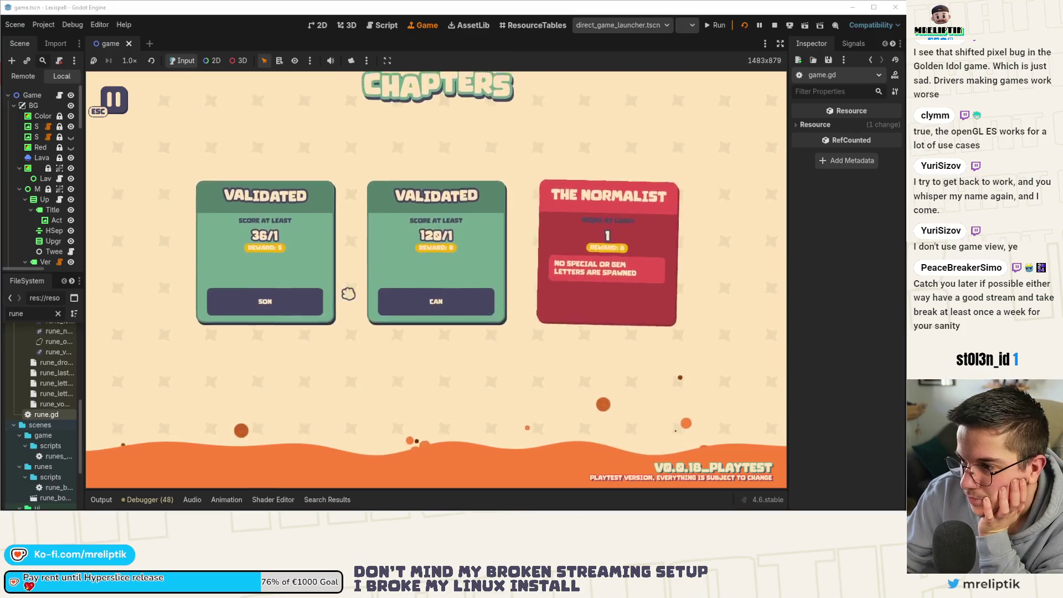
left_click(587, 277)
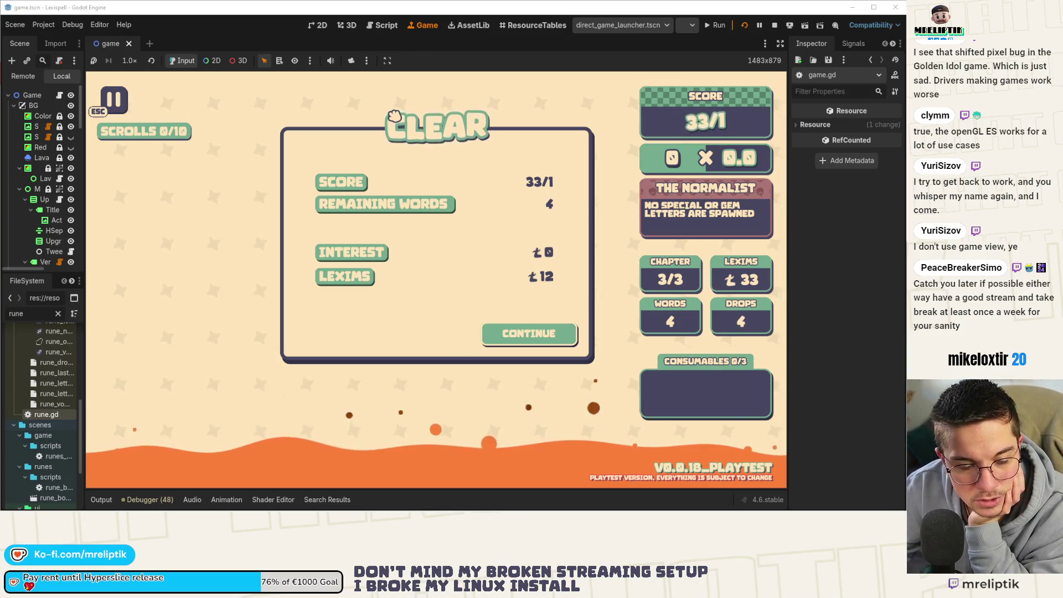
left_click(529, 333)
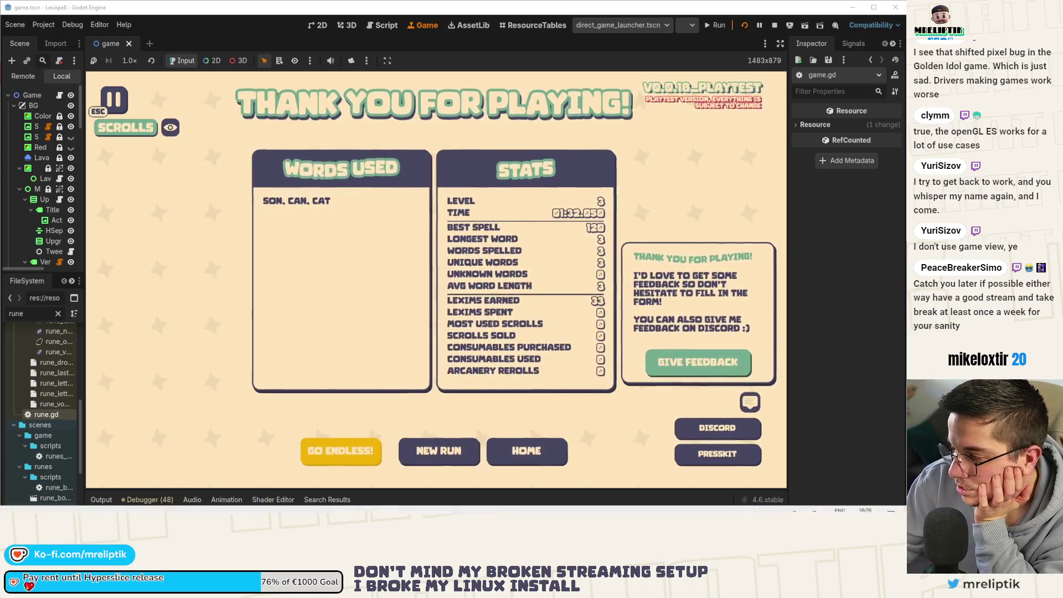
left_click(407, 464)
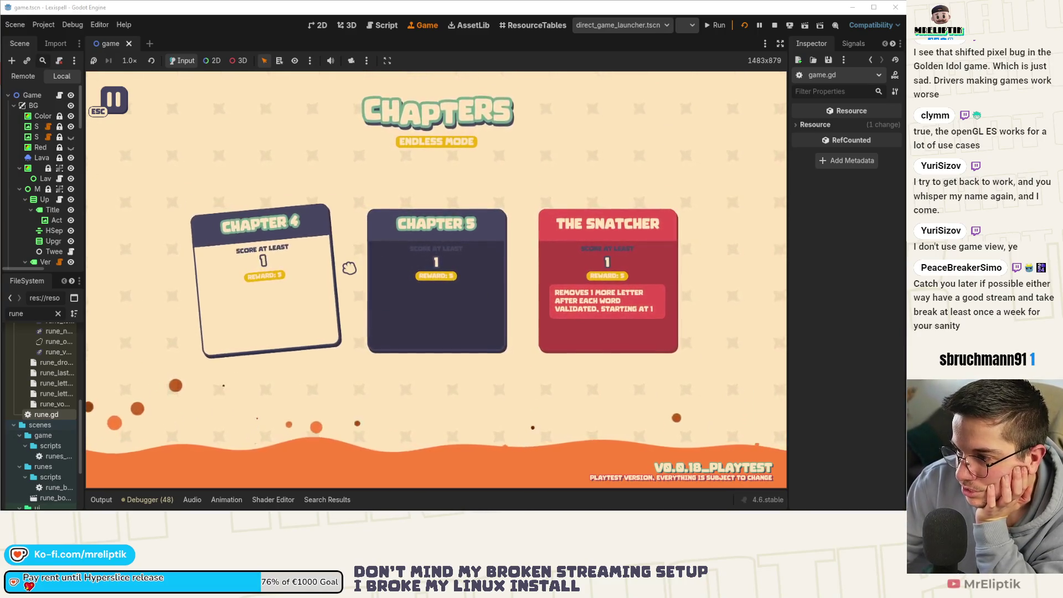
Step: Clear Chapter 4 by spelling SMART, then continue to the shop
left_click(310, 272)
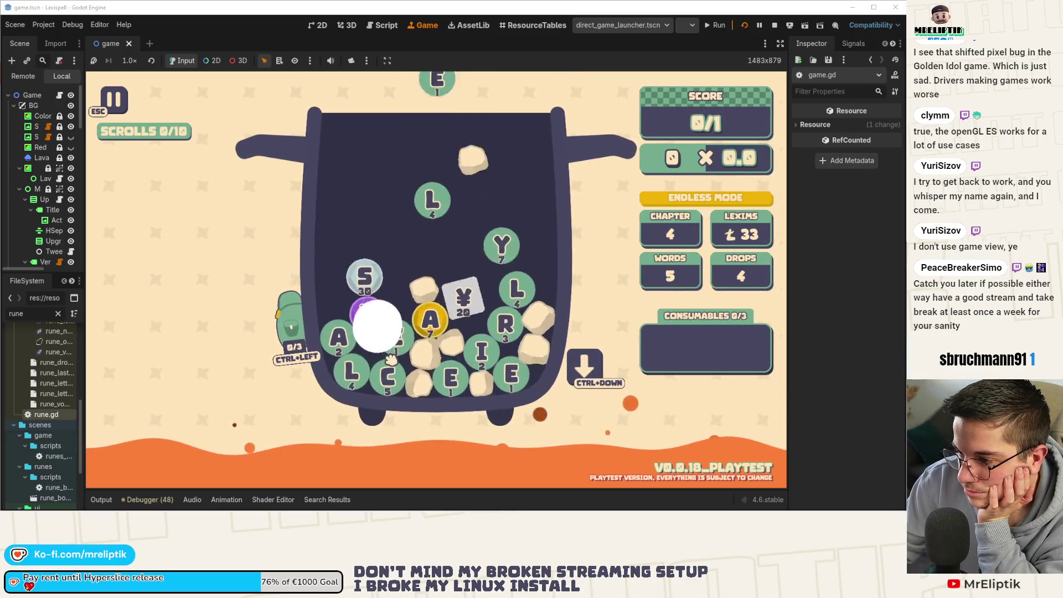
left_click(335, 271)
left_click(364, 302)
left_click(340, 337)
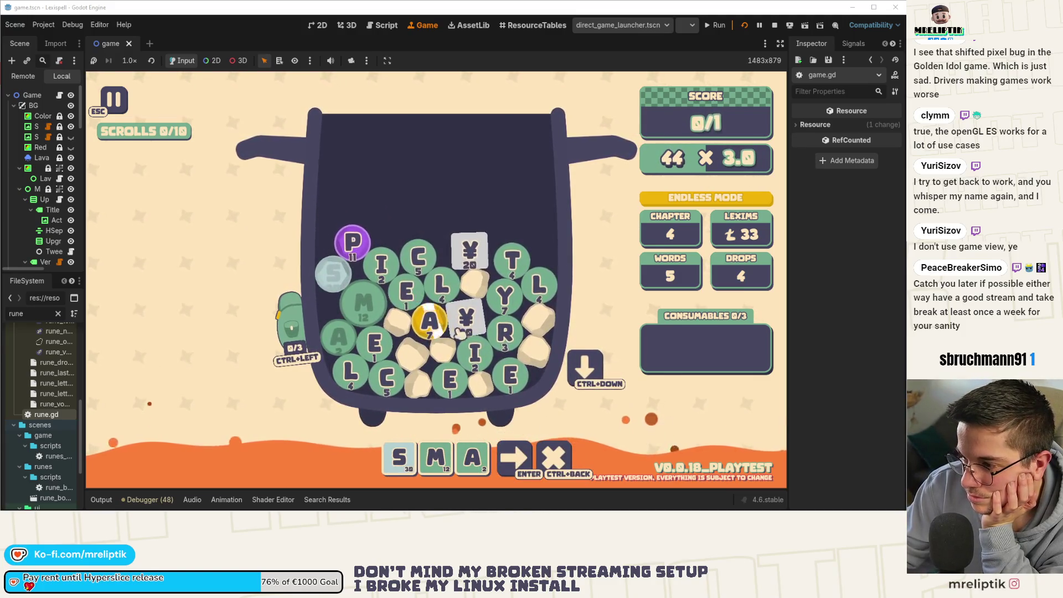
left_click(504, 333)
left_click(512, 261)
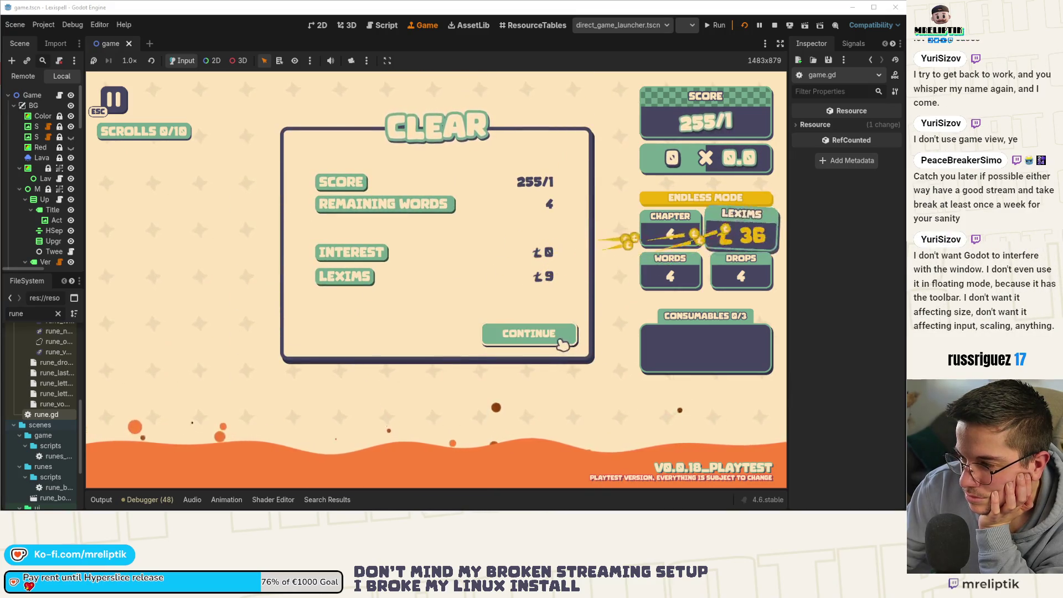
left_click(565, 336)
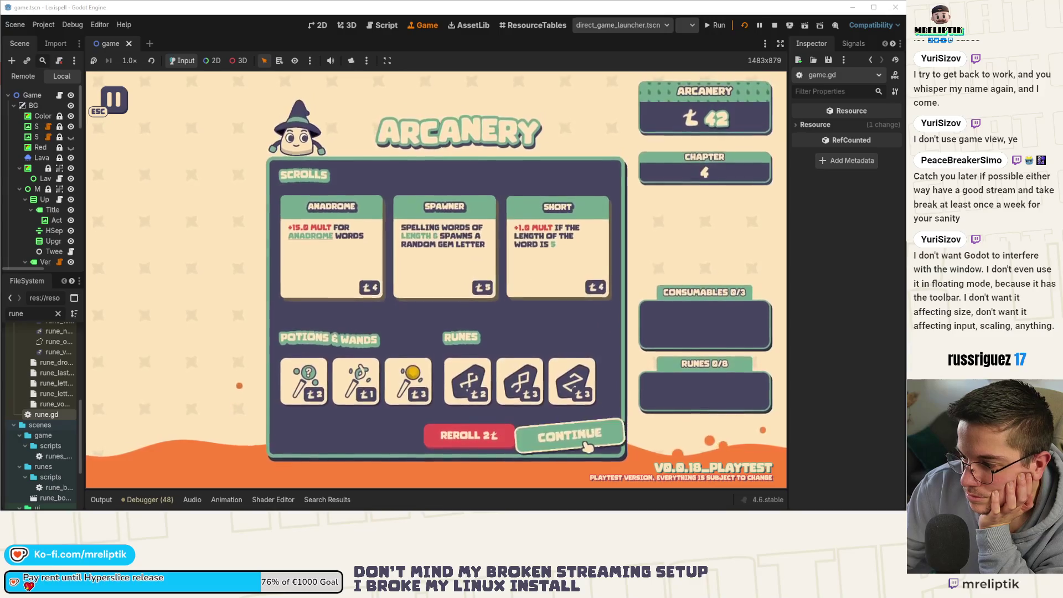
Step: Play the next chapter with the word VANE and return to chapter selection
left_click(570, 425)
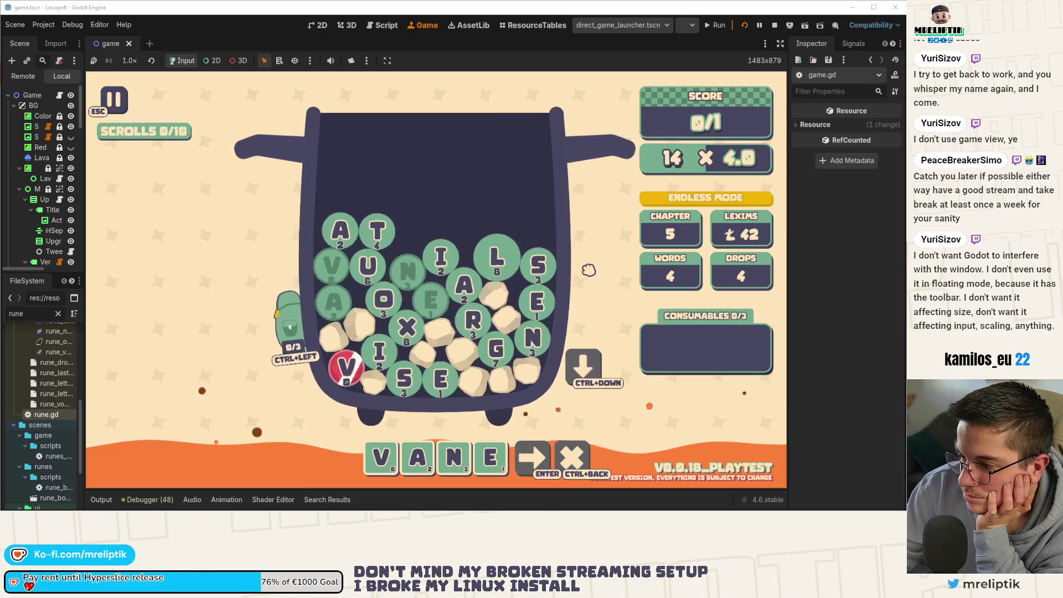
key("Return")
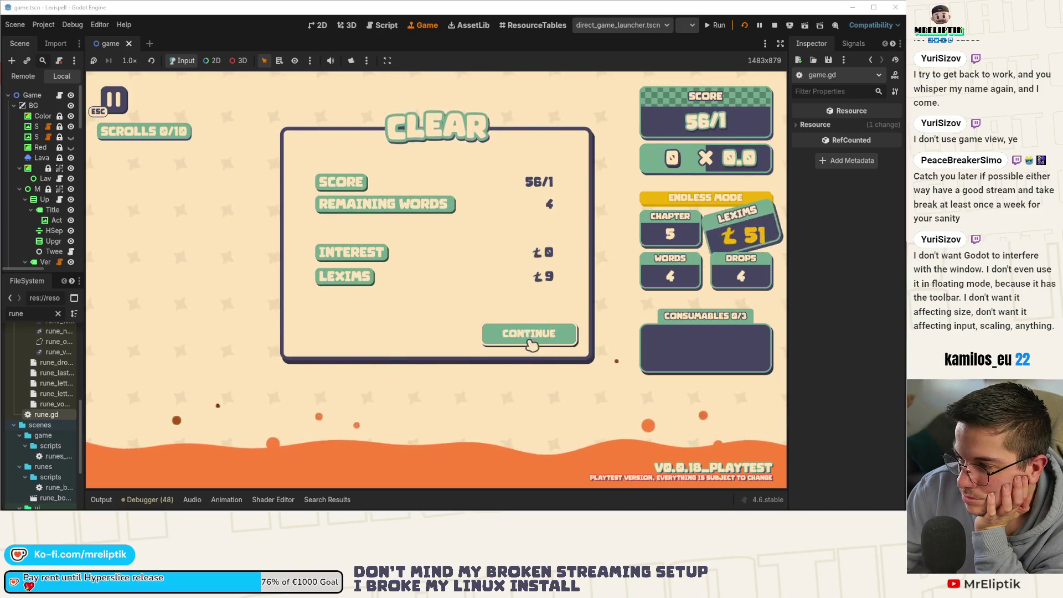
left_click(528, 336)
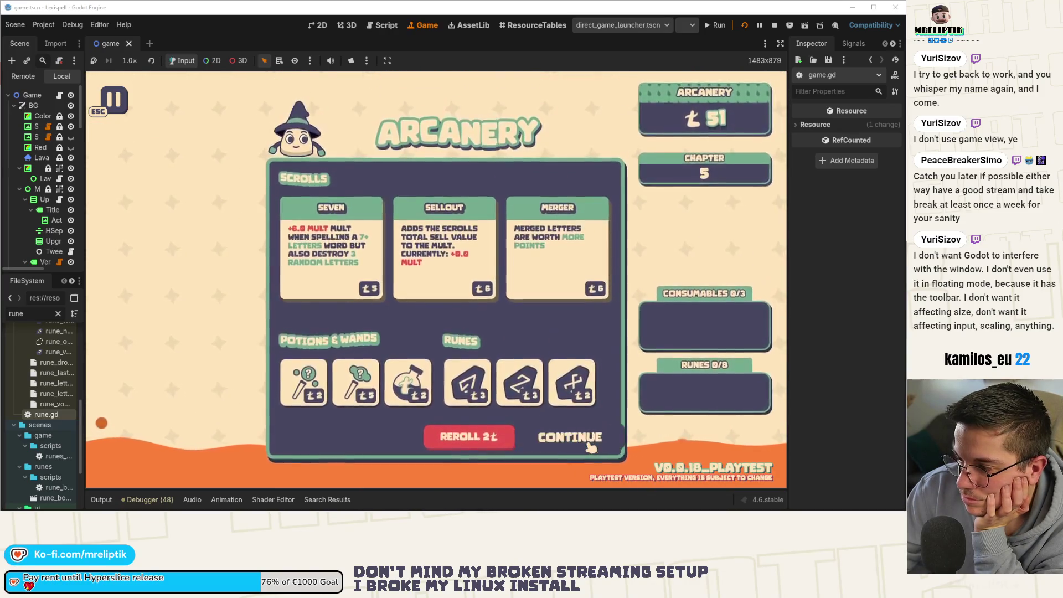
left_click(570, 419)
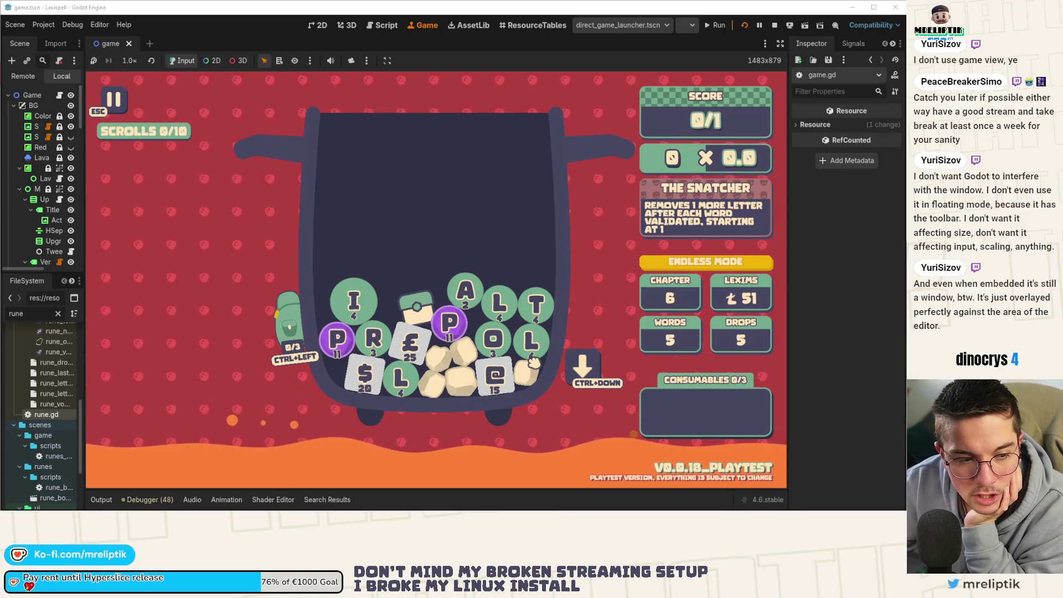
Step: Un-maximize the editor window, drop more runes and spell PAD with the P and D runes
mouse_move(350, 11)
left_mouse_down()
mouse_move(429, 166)
mouse_move(678, 64)
mouse_move(360, 62)
mouse_move(321, 162)
mouse_move(880, 117)
mouse_move(621, 42)
mouse_move(582, 45)
mouse_move(305, 204)
mouse_move(331, 249)
mouse_move(527, 131)
mouse_move(864, 78)
mouse_move(402, 35)
mouse_move(272, 74)
mouse_move(272, 45)
mouse_move(788, 108)
mouse_move(495, 34)
mouse_move(12, 122)
mouse_move(284, 17)
mouse_move(498, 22)
mouse_move(142, 230)
mouse_move(288, 3)
left_mouse_up()
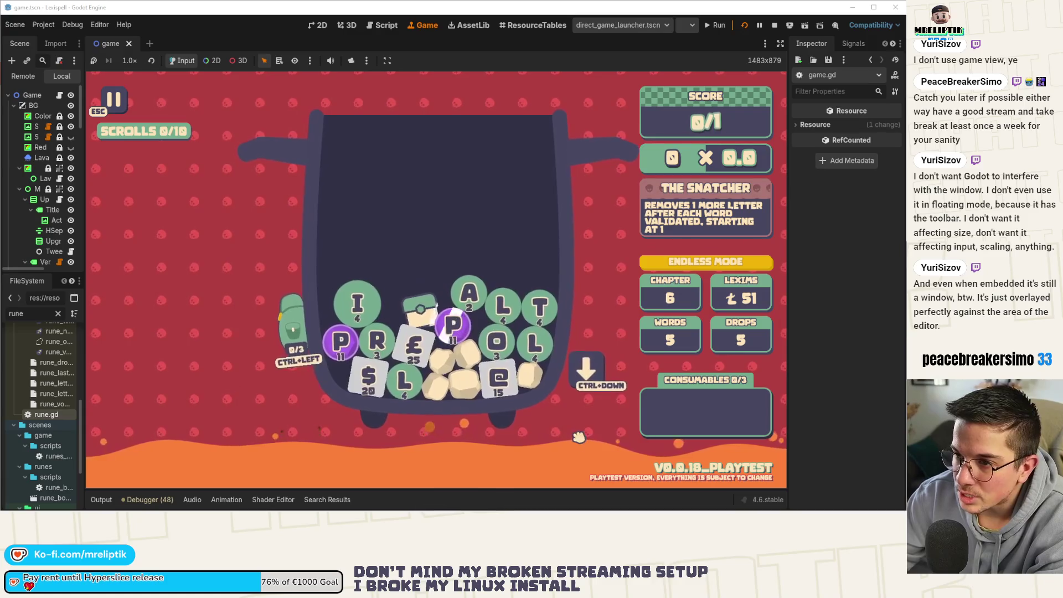
key("ctrl+Down")
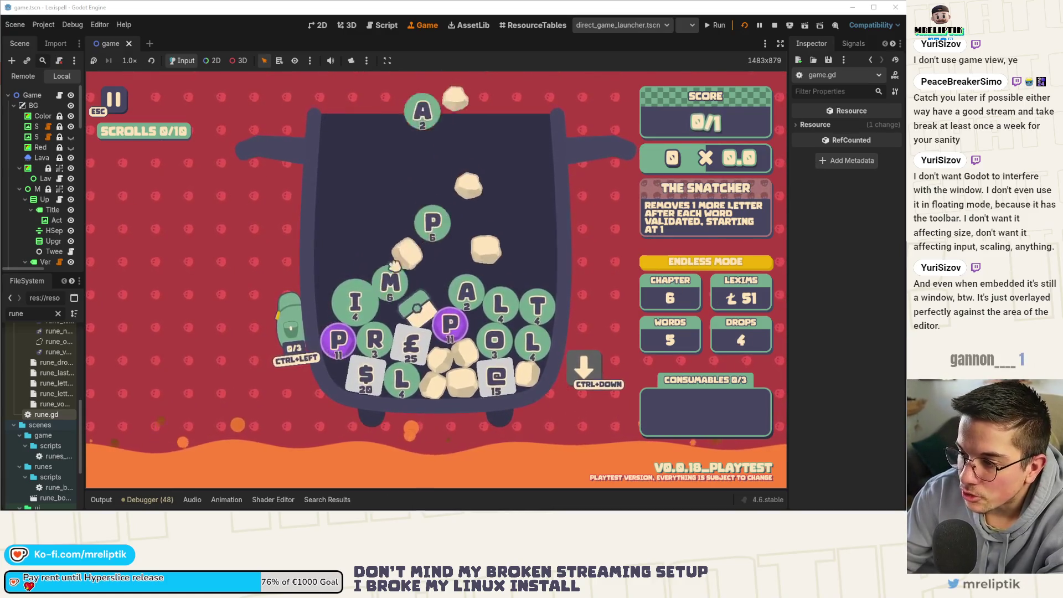
left_click(417, 289)
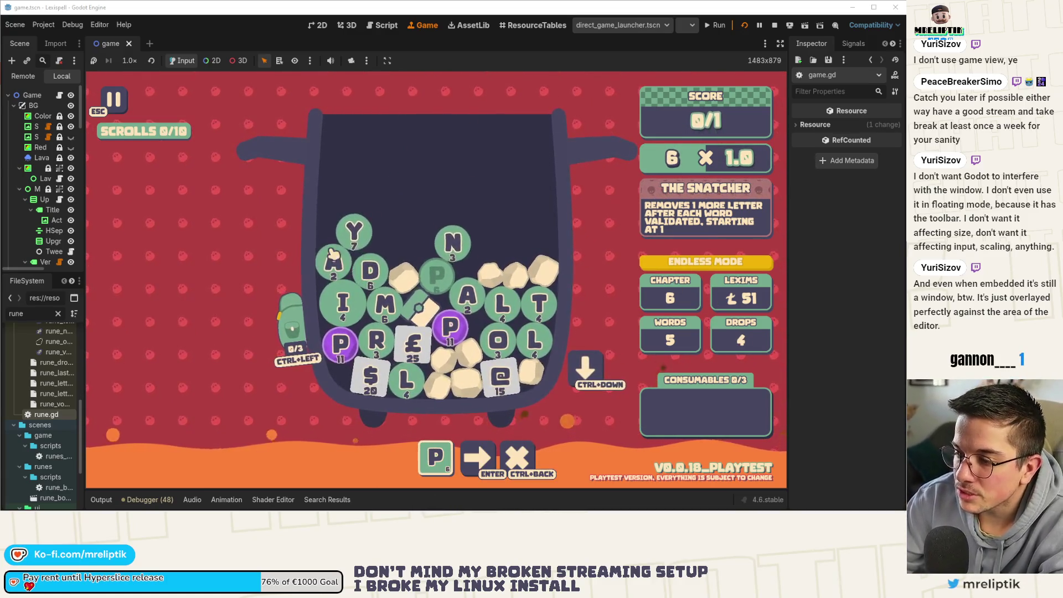
left_click(359, 284)
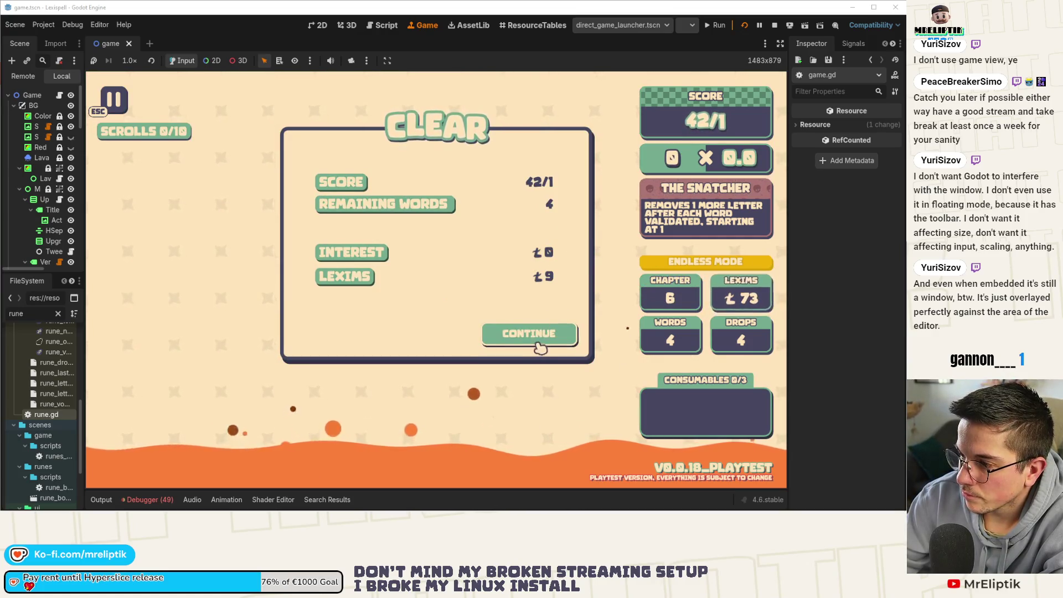
Step: Continue from the chapter 6 results through the Arcanery shop to the Chapters screen
left_click(542, 337)
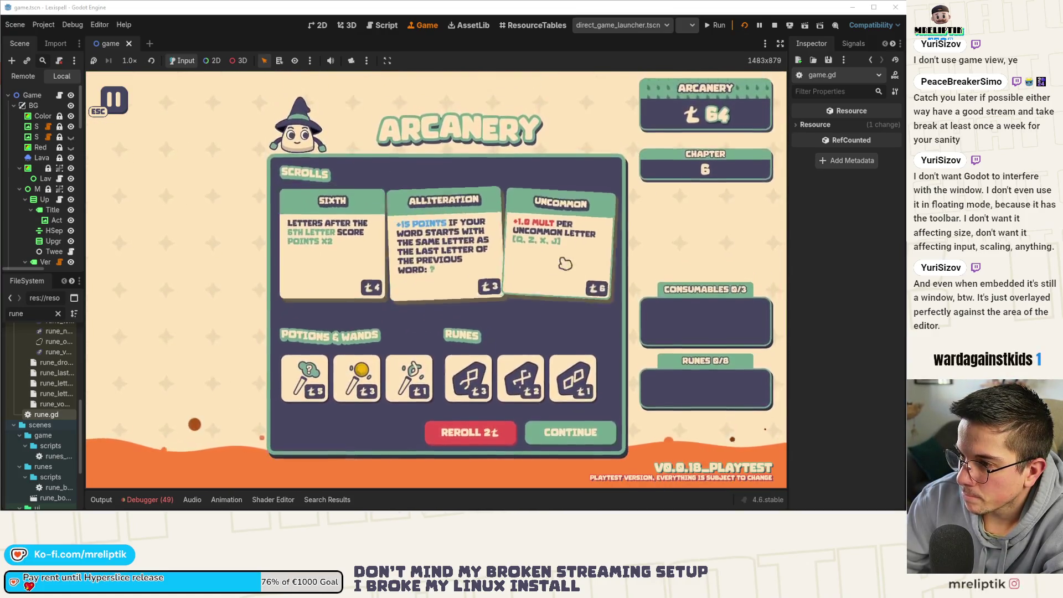
left_click(570, 439)
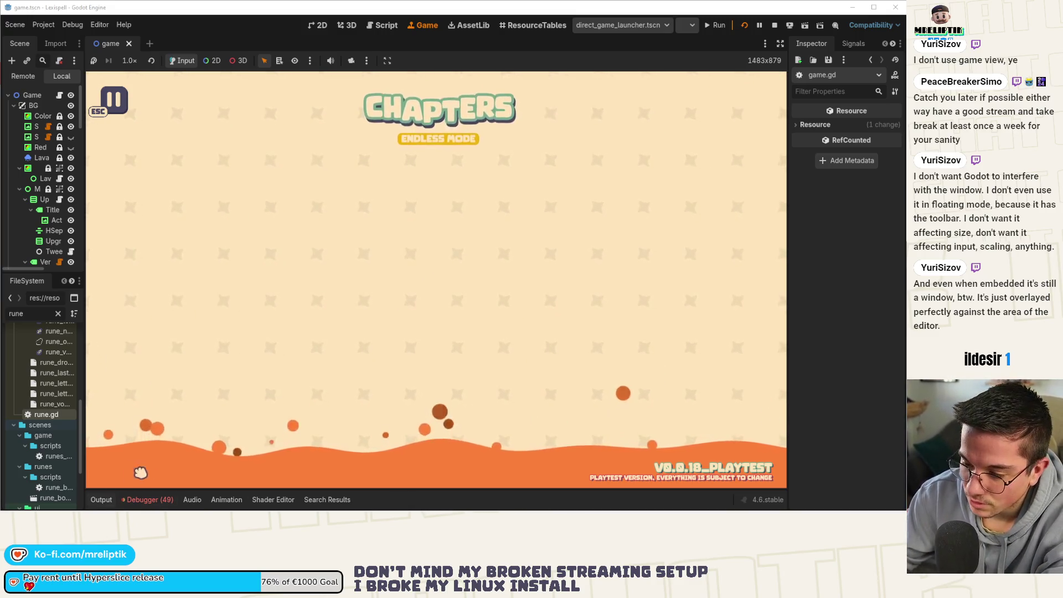
Step: Show the debugger's Errors list with spawn_global failing to convert Dictionary to int
left_click(138, 491)
left_click(165, 381)
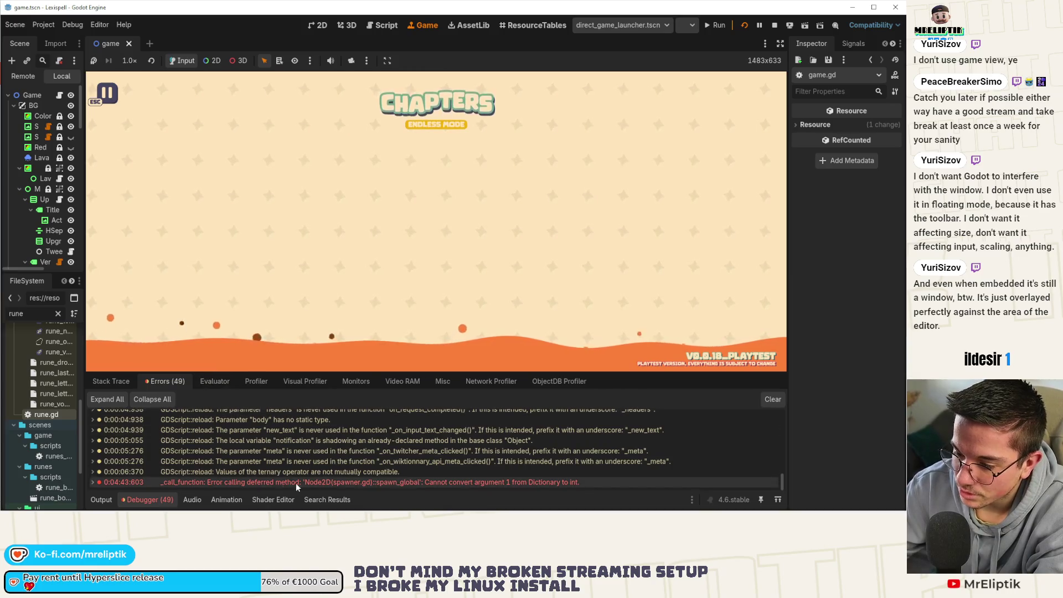
left_click(101, 499)
left_click(145, 500)
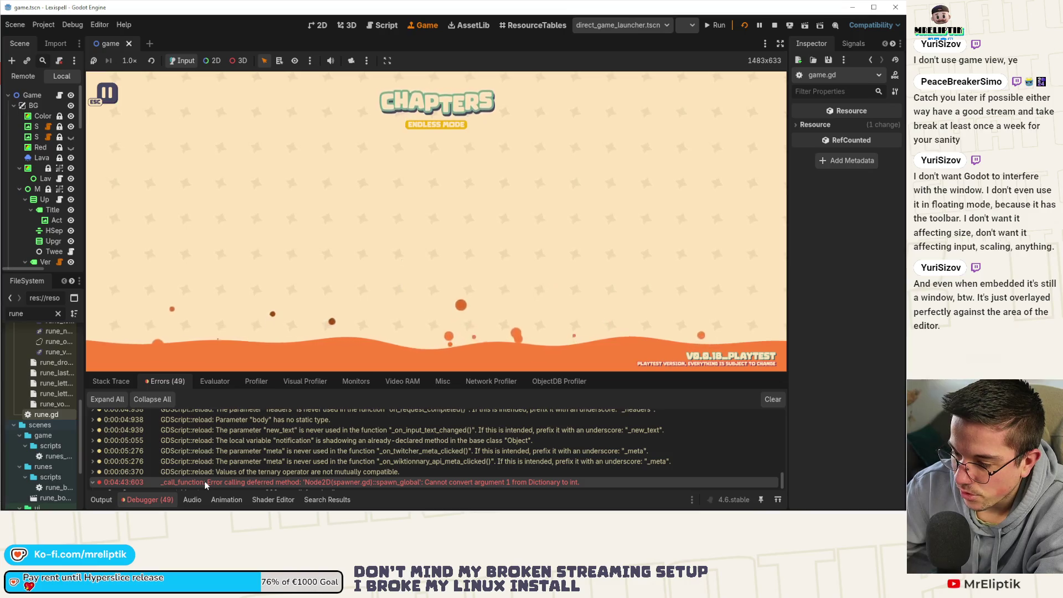
left_click(326, 297)
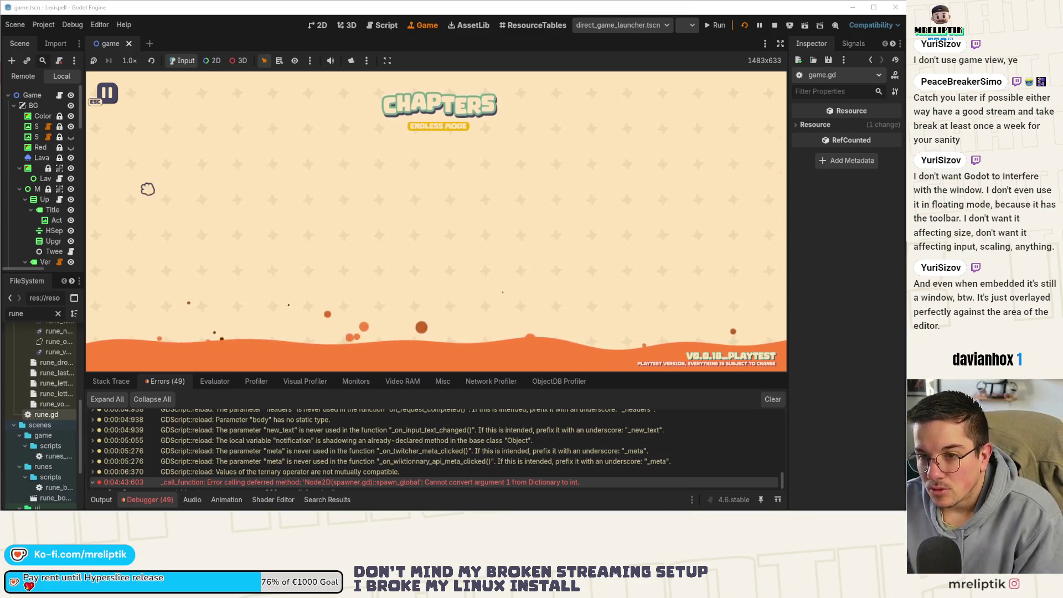
Step: Widen the scene and file panels and switch to editing the game.gd script
mouse_move(84, 142)
left_mouse_down()
mouse_move(192, 141)
mouse_move(166, 142)
left_mouse_up()
key("ctrl+F3")
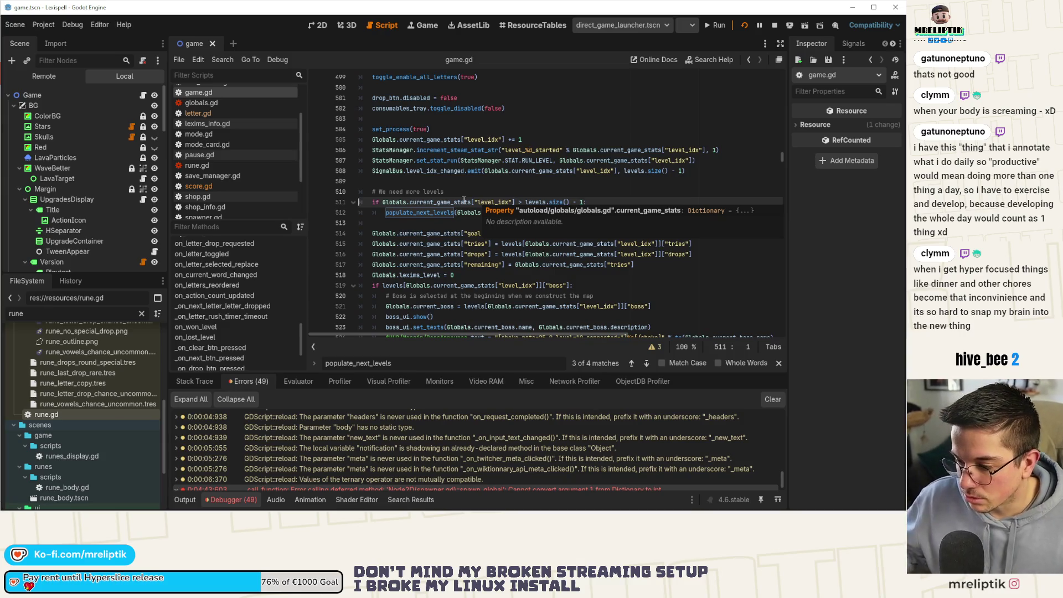
scroll(504, 436, "down", 1)
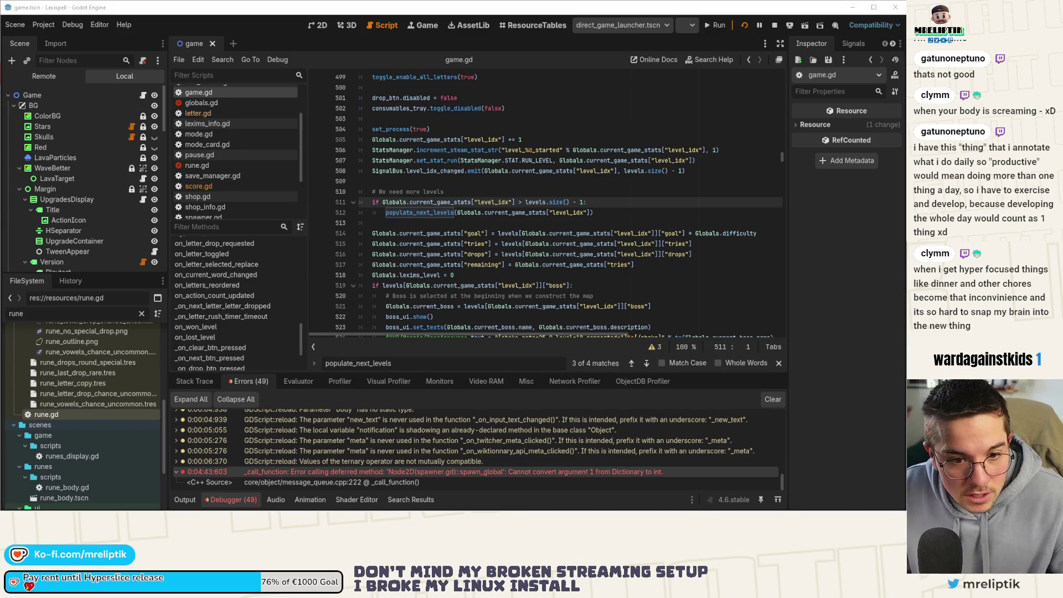
Step: Show and then dismiss the hidden system tray icons
mouse_move(698, 512)
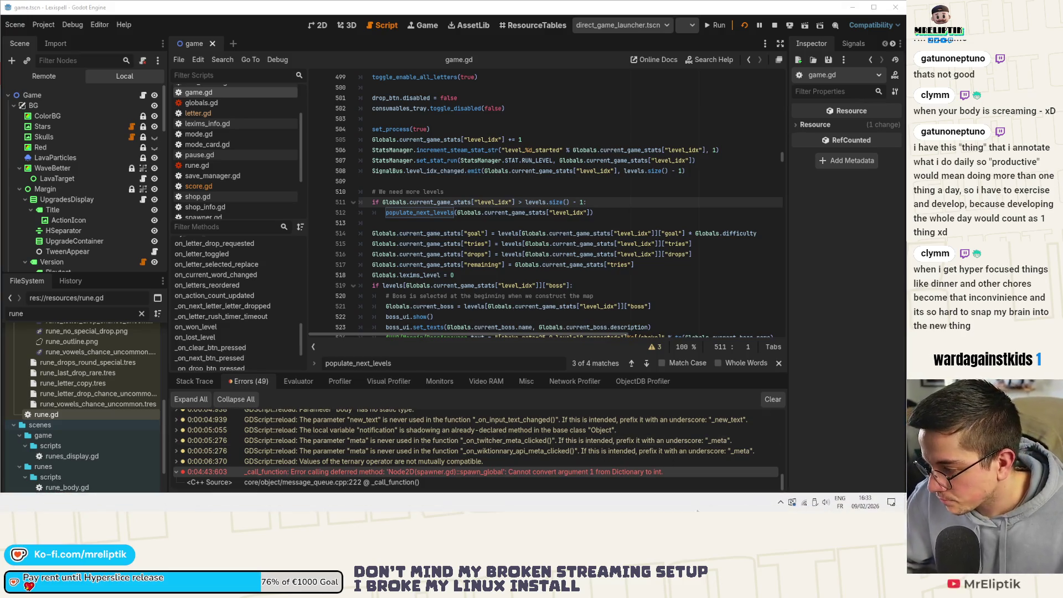
left_click(781, 502)
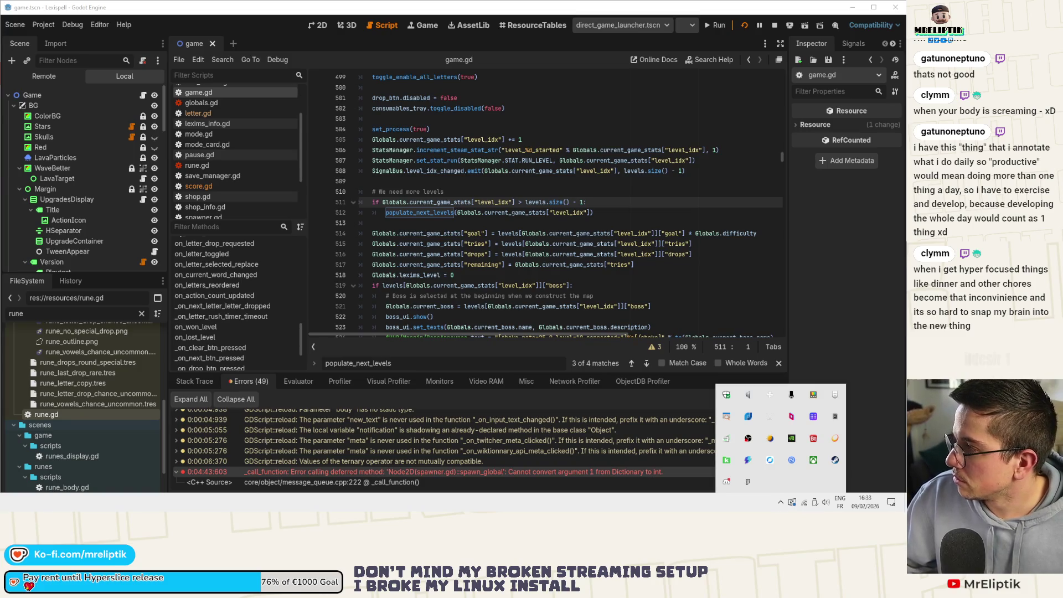
key("Escape")
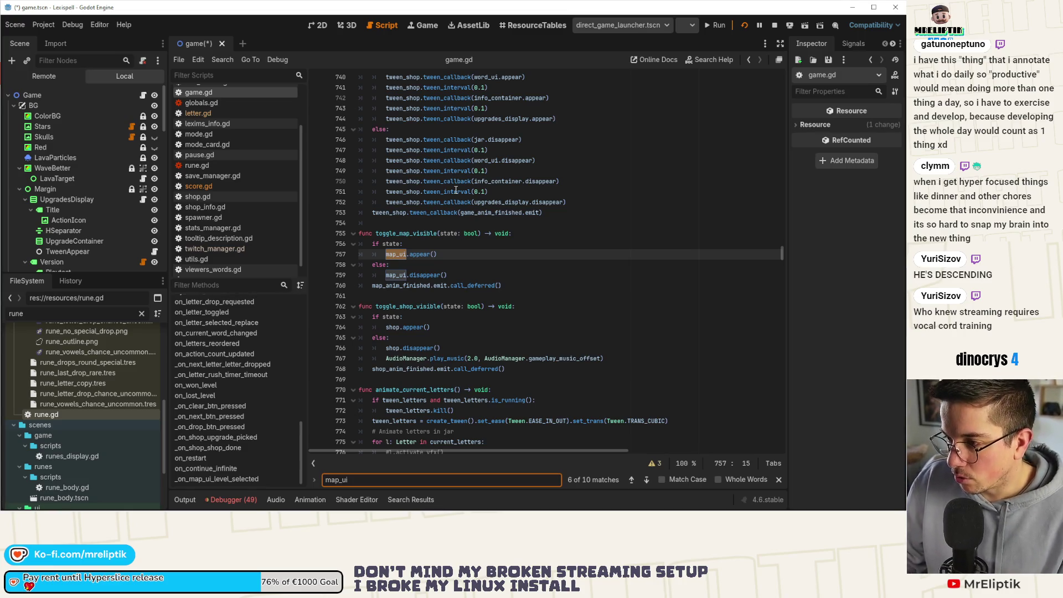
Step: Save game.gd and jump to the previous map_ui match
left_click(399, 257)
key("ctrl+s")
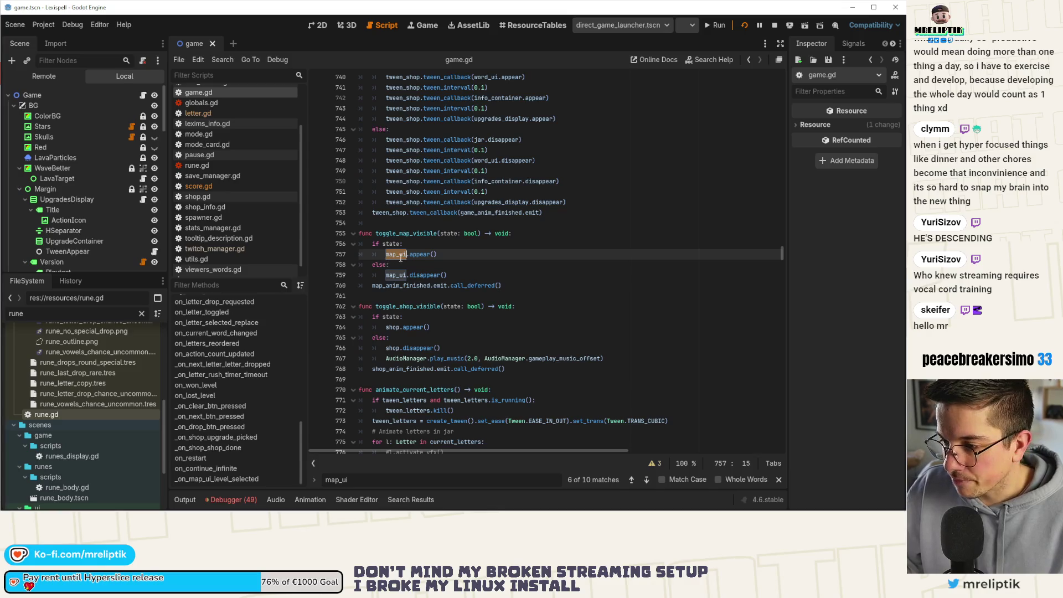
left_click(630, 481)
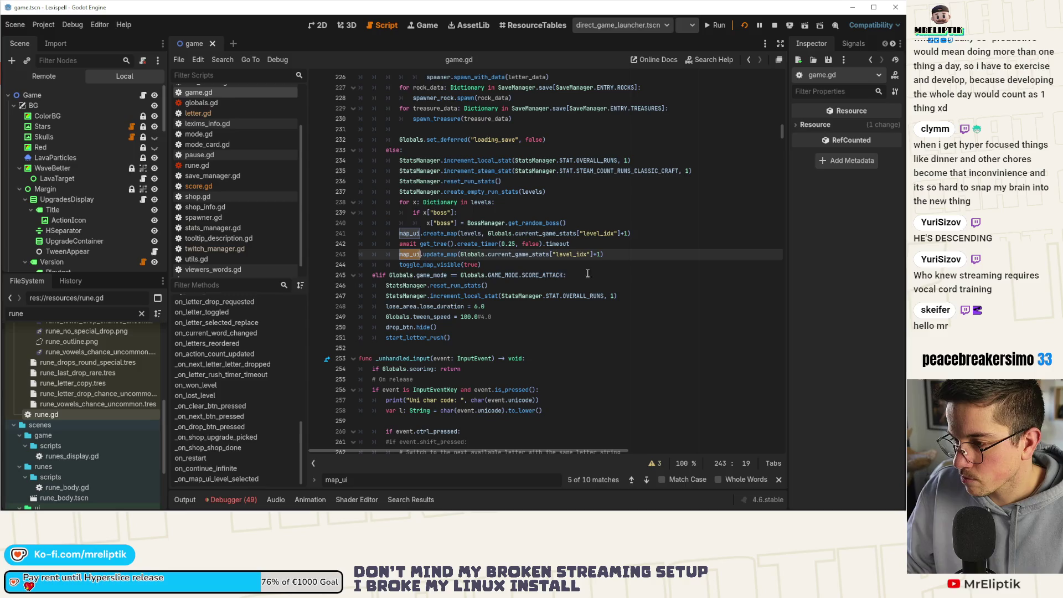
Step: Review the map_ui.create_map and update_map setup code and place the cursor at line 240's end
scroll(456, 277, "up", 15)
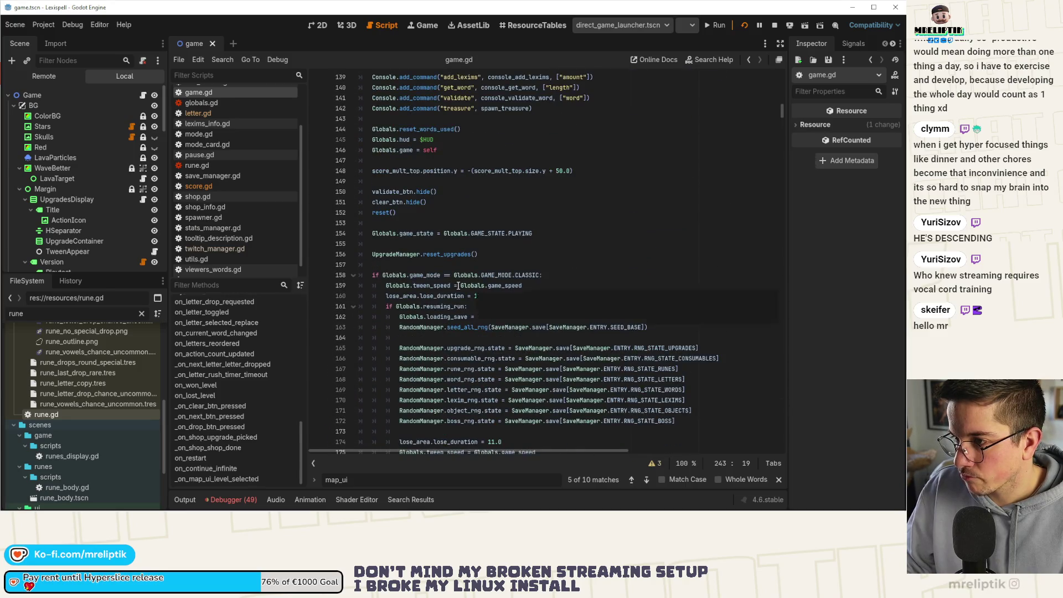
scroll(458, 286, "up", 7)
scroll(458, 286, "down", 13)
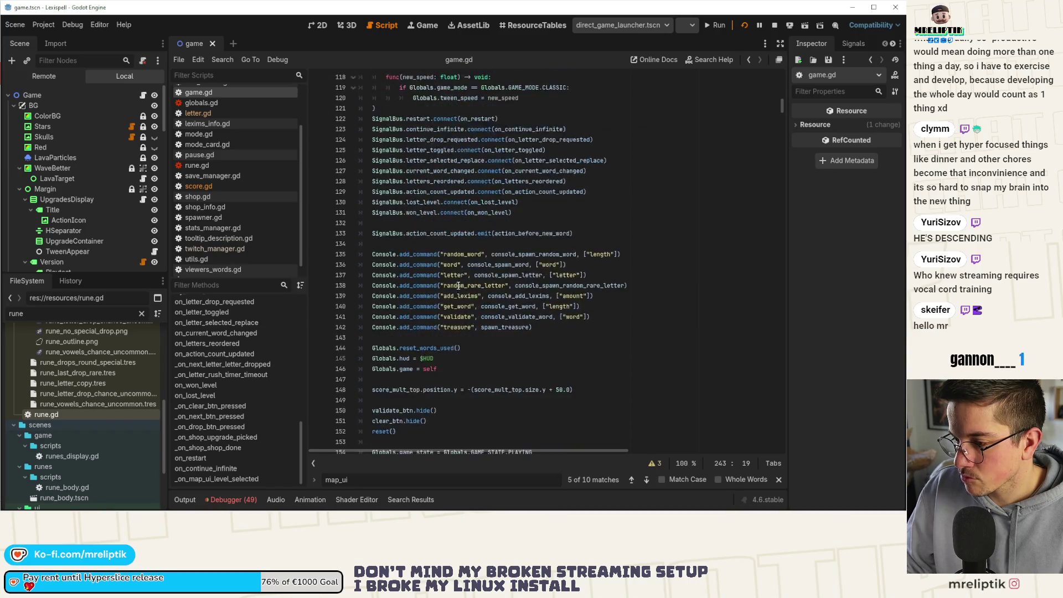
scroll(456, 288, "down", 9)
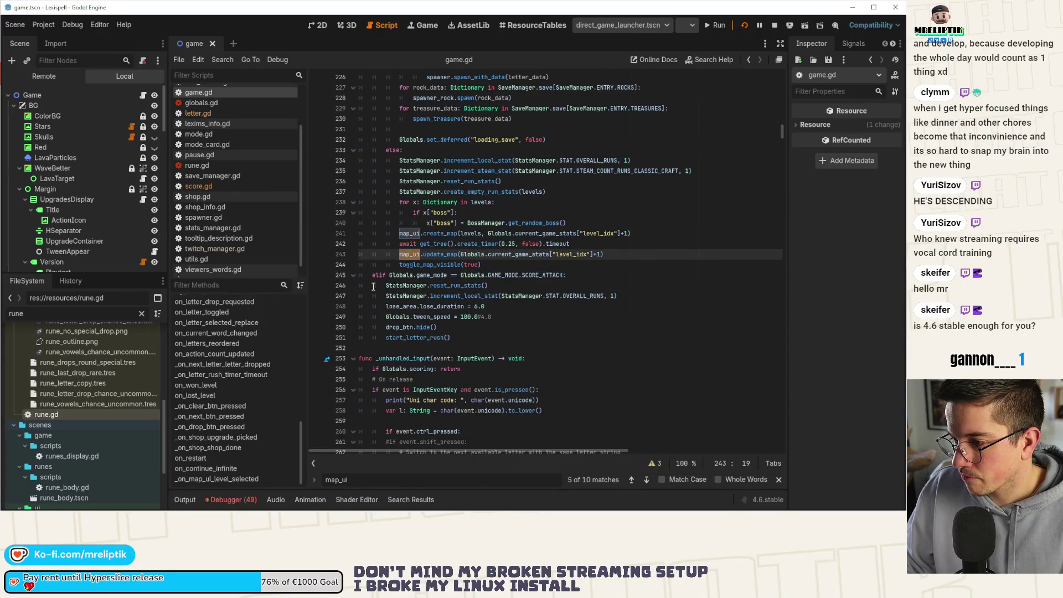
left_click(593, 225)
Step: Add a line-241 comment: index + 1 because it starts at -1 so next_level puts it at 0
key("Return")
key("BackSpace")
key("BackSpace")
type("Index + 1")
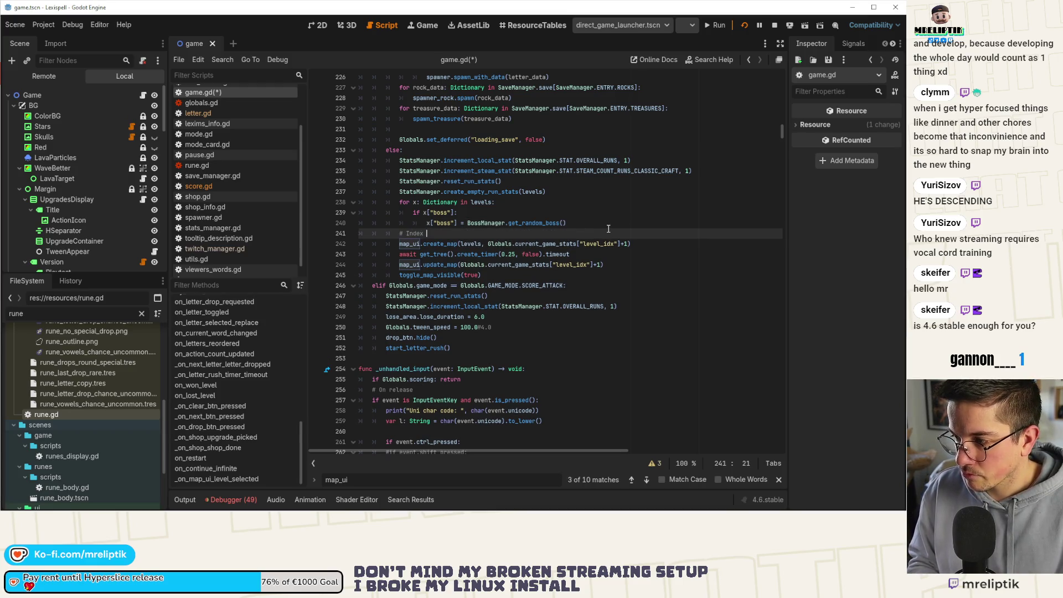
type(" becaus")
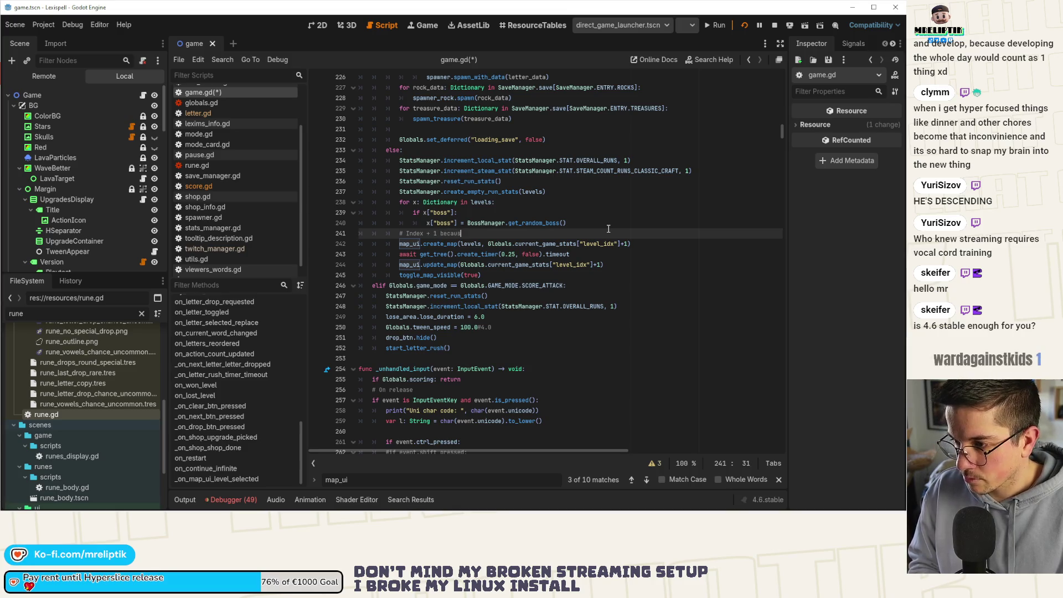
type("e we start a")
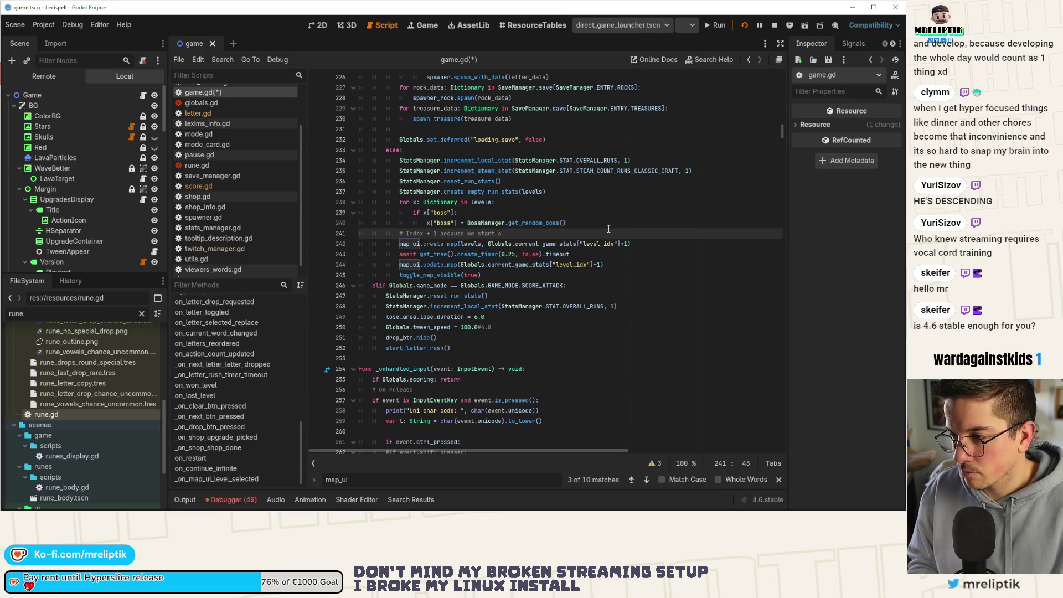
type("t -1 s")
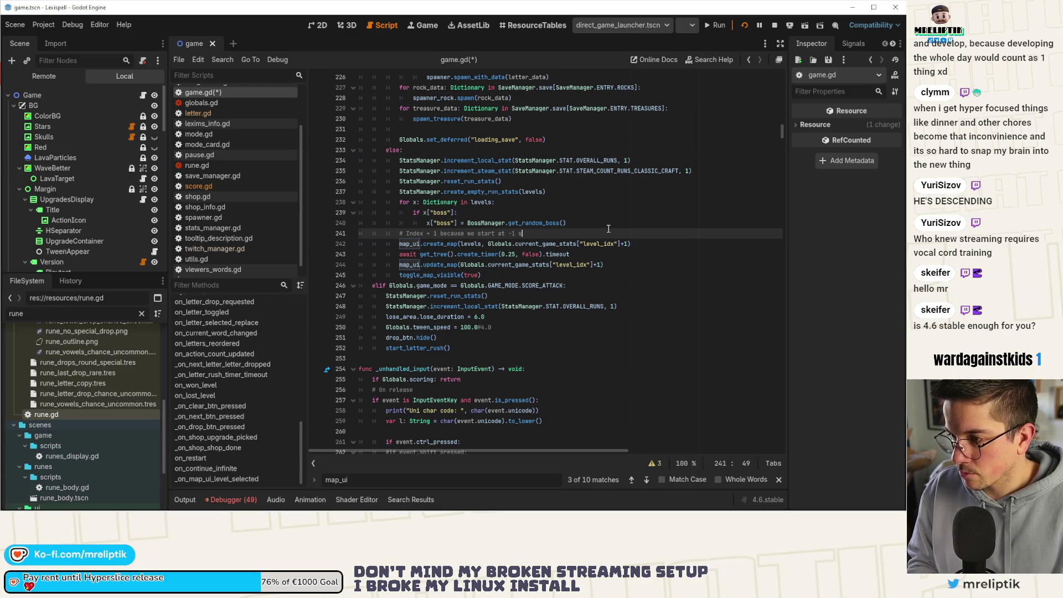
type("o that next")
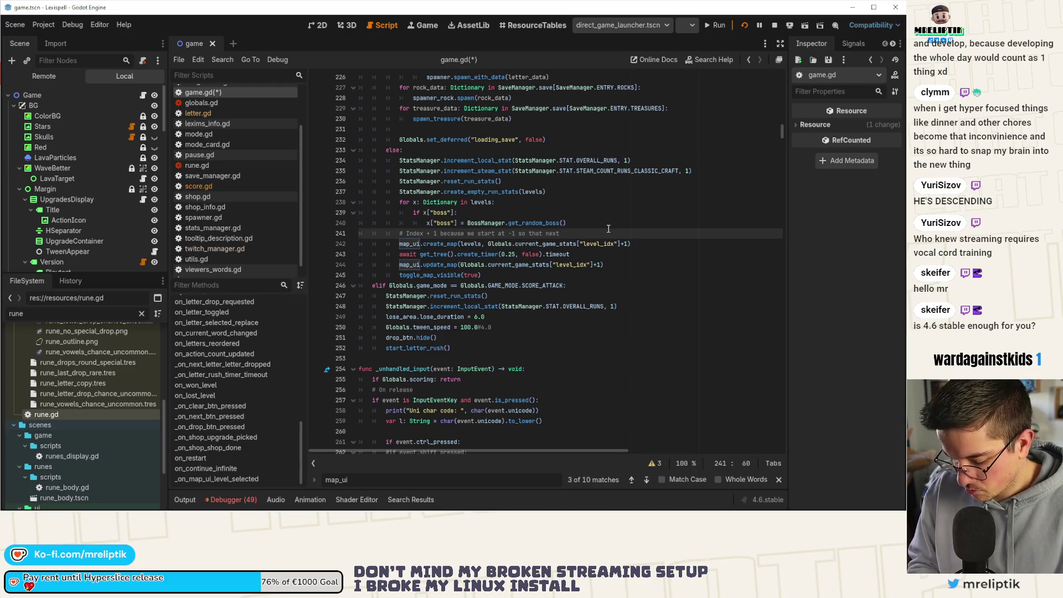
type("_level puts o")
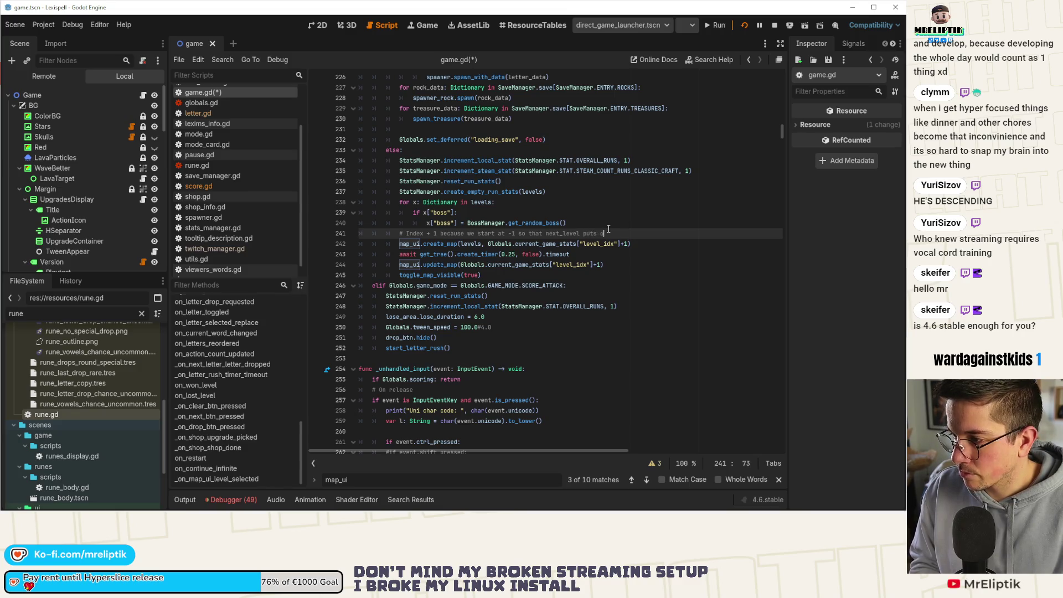
type("t at 0")
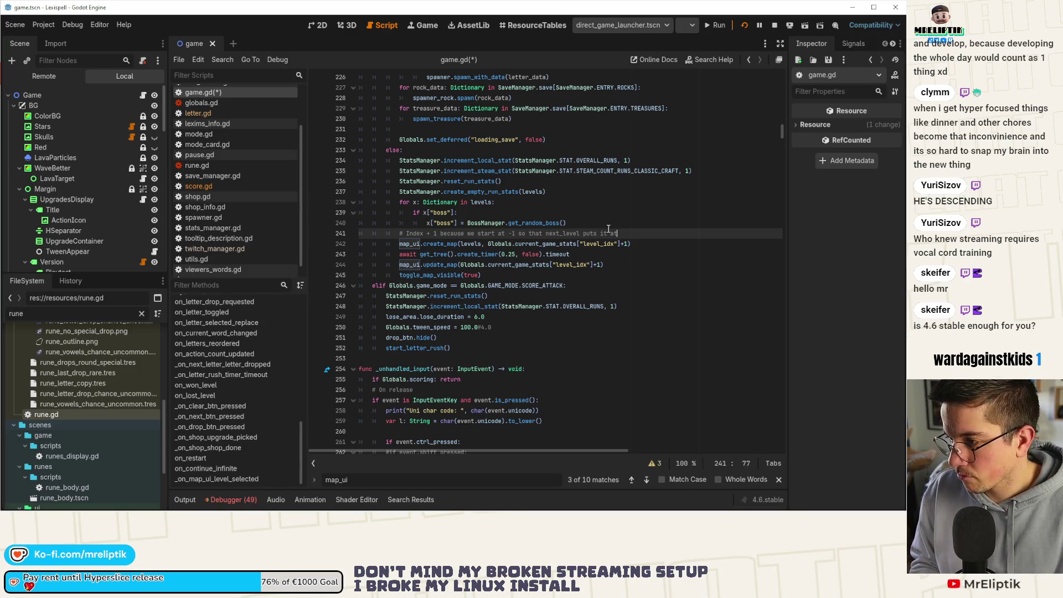
Step: Save game.gd and search the script for the selected map_ui.create_map call
key("ctrl+s")
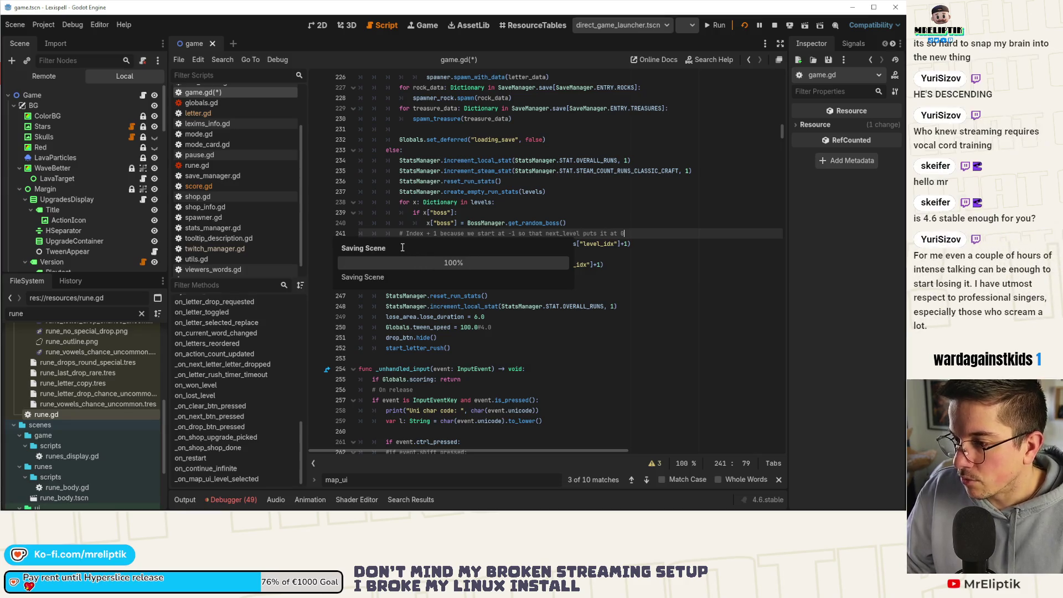
left_click_drag(398, 244, 458, 244)
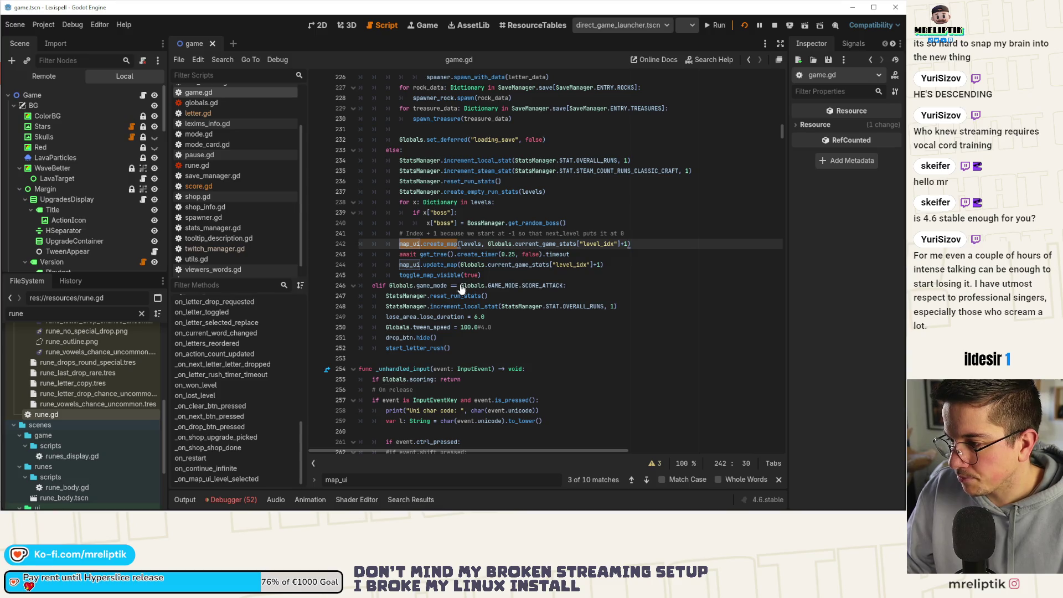
key("ctrl+f")
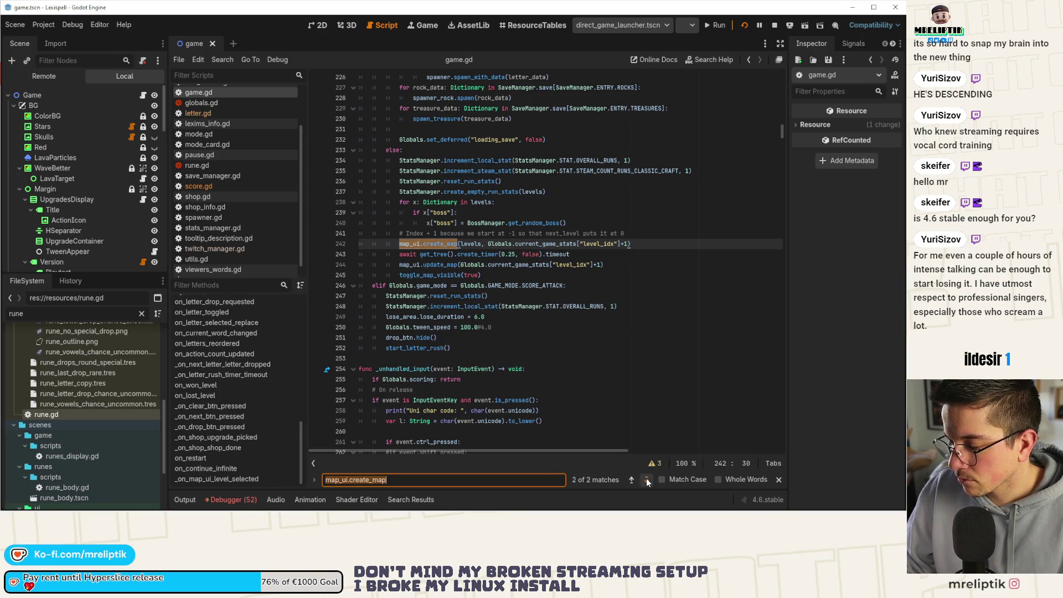
Step: Cycle through the map_ui.create_map matches in game.gd
left_click(647, 481)
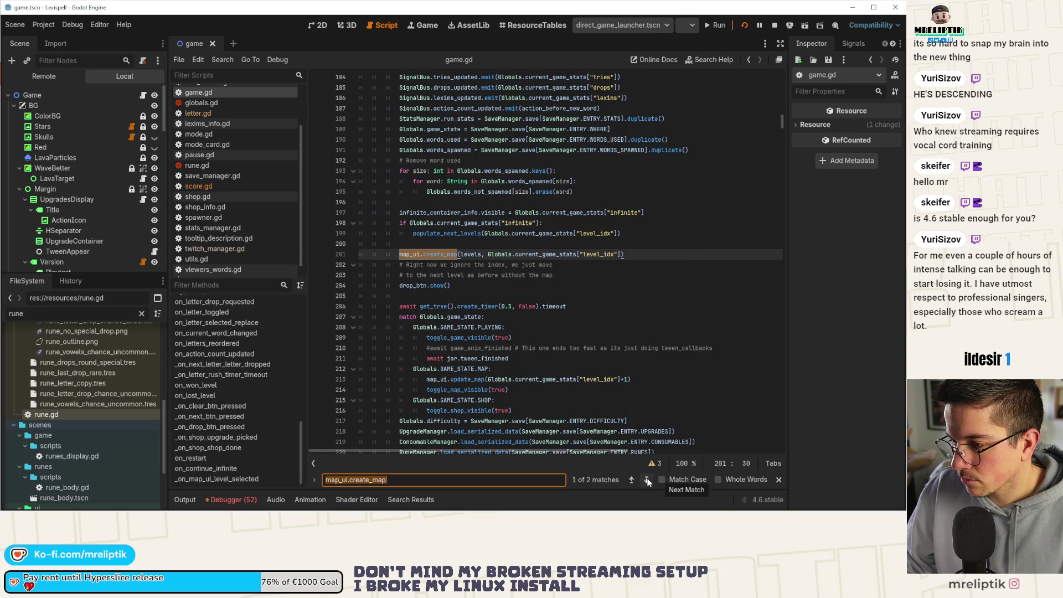
left_click(646, 480)
left_click(644, 480)
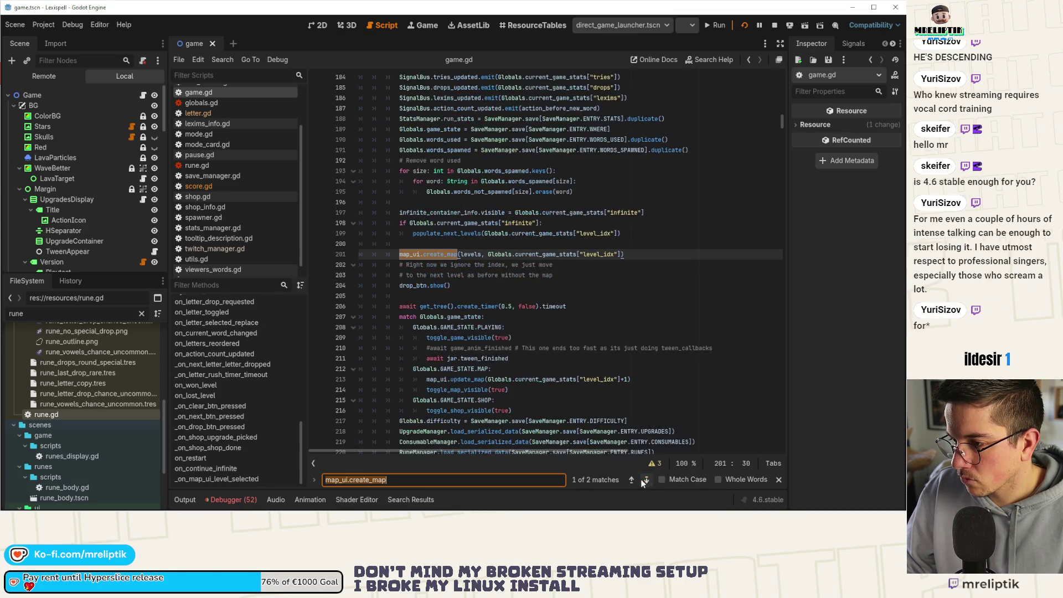
Step: Search game.gd for populate_next_levels, starting from its call on line 199
double_click(447, 233)
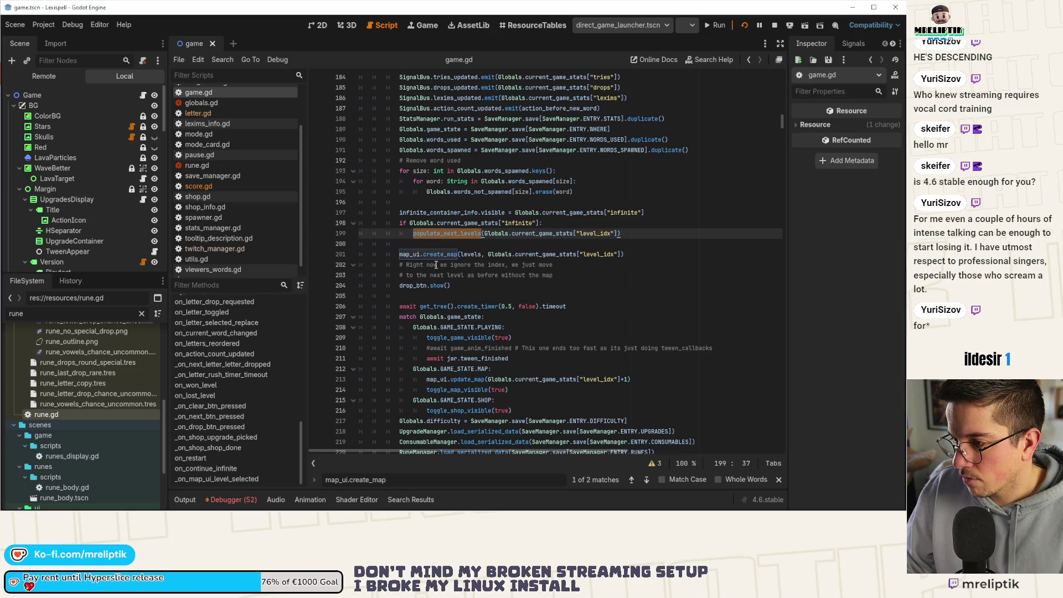
left_click(407, 256)
left_click_drag(397, 255, 626, 254)
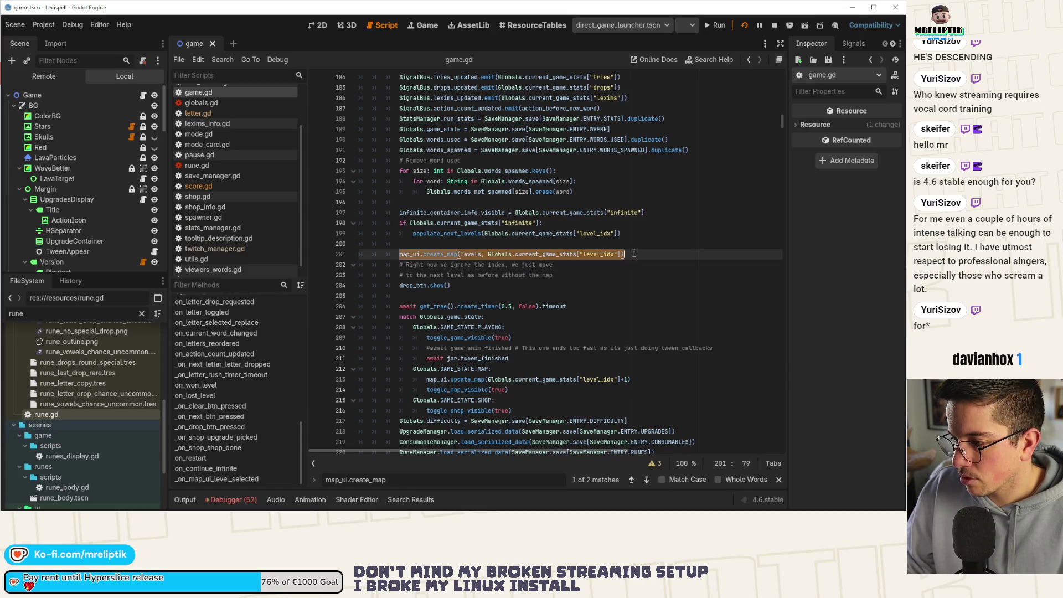
double_click(479, 233)
key("ctrl+f")
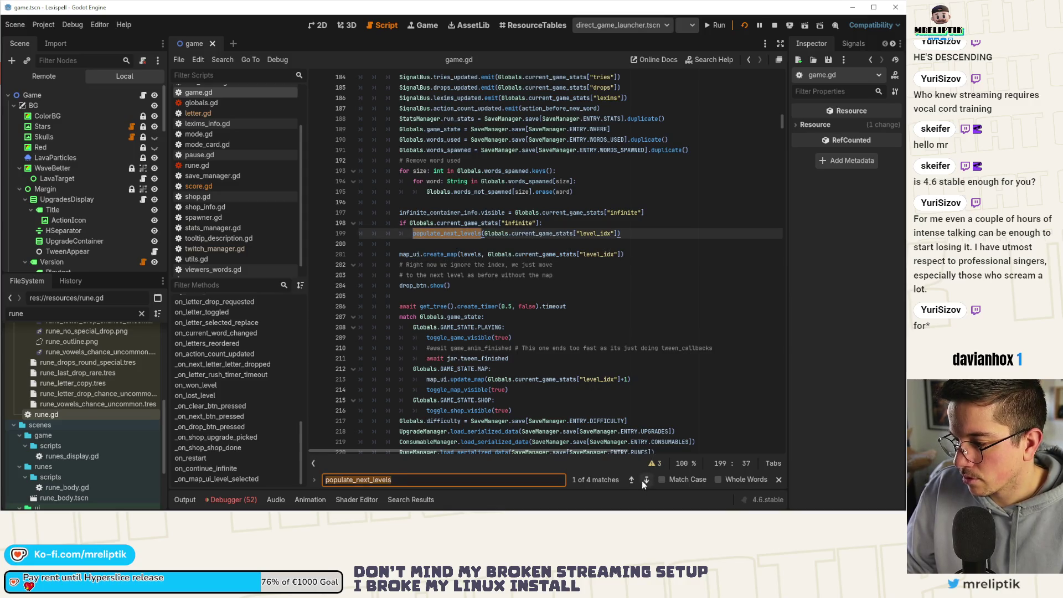
Step: Step through every populate_next_levels match to its last call in on_continue_infinite
left_click(646, 480)
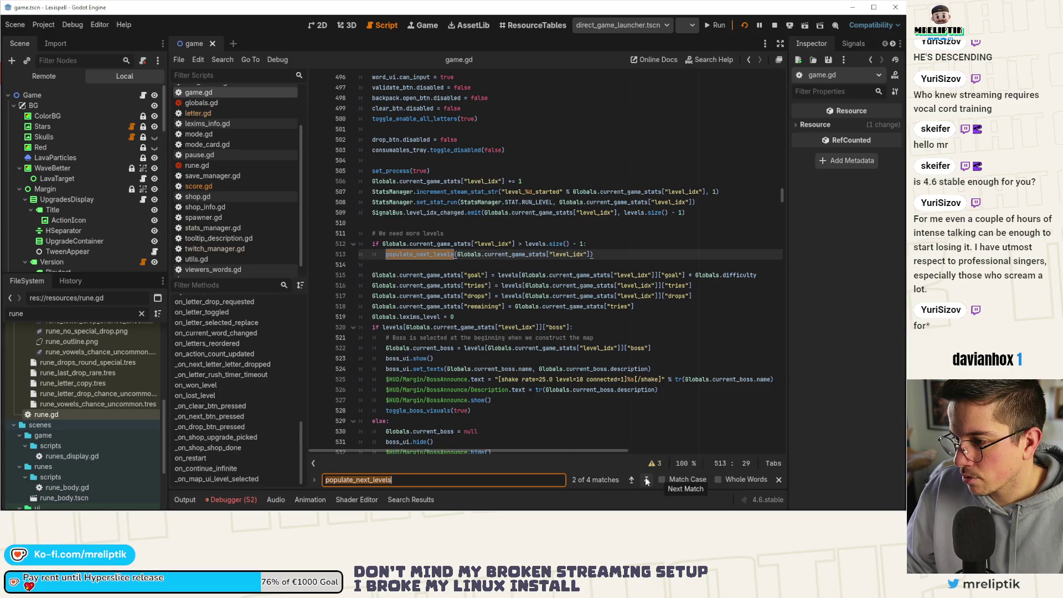
scroll(417, 222, "down", 3)
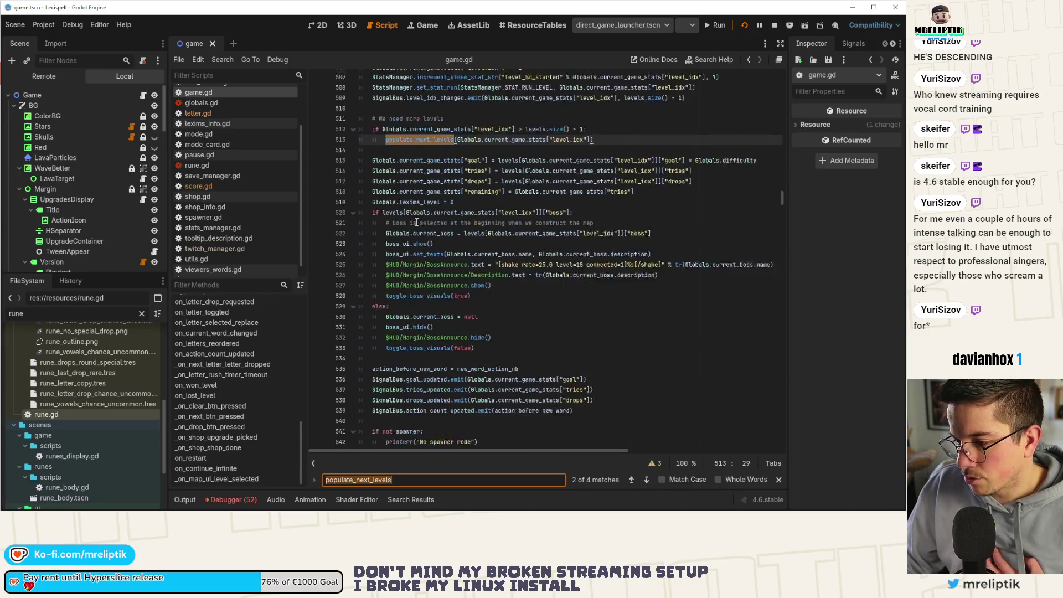
scroll(417, 221, "down", 5)
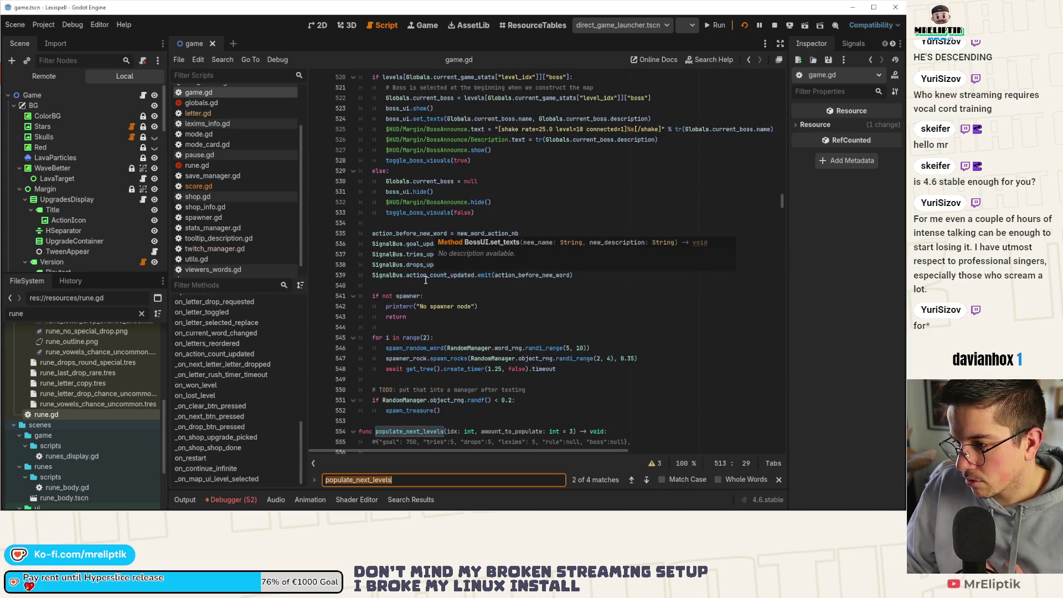
scroll(426, 279, "up", 7)
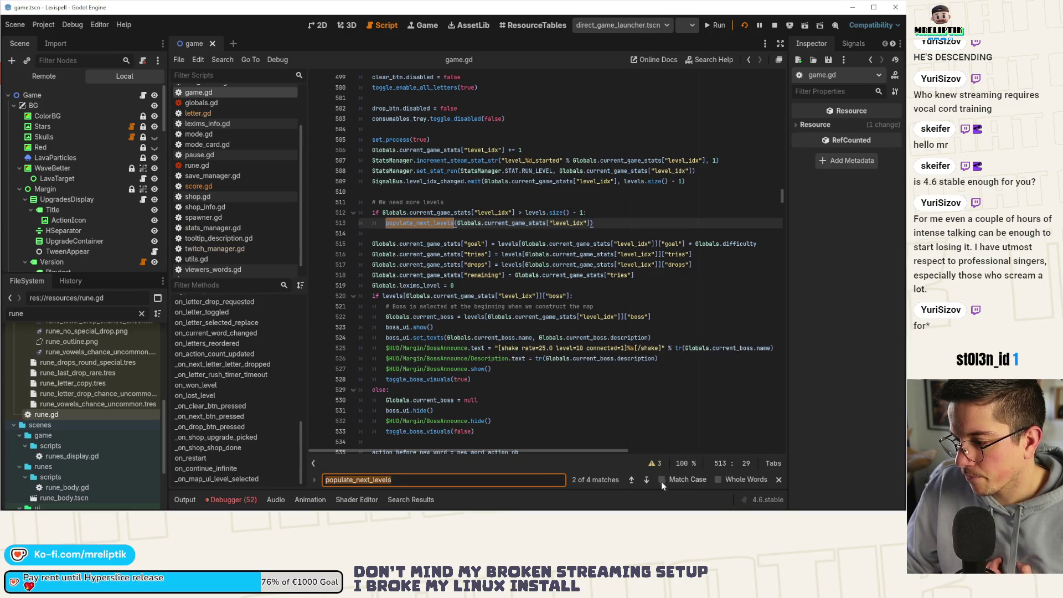
left_click(646, 481)
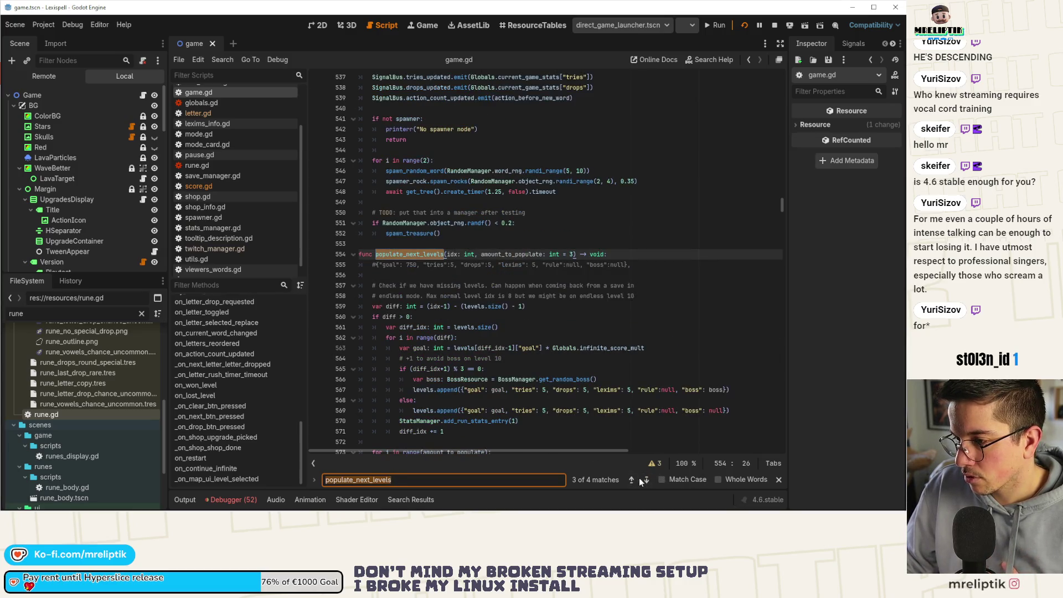
left_click(646, 481)
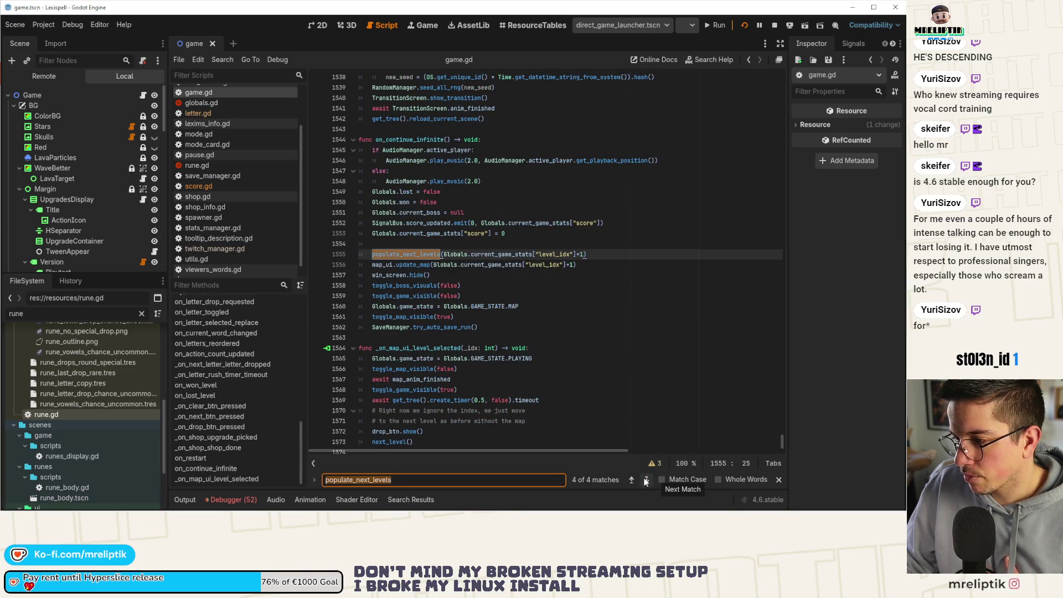
Step: Open the definition of the update_map call on line 1556 in map_ui.gd
left_click(410, 265)
double_click(411, 266)
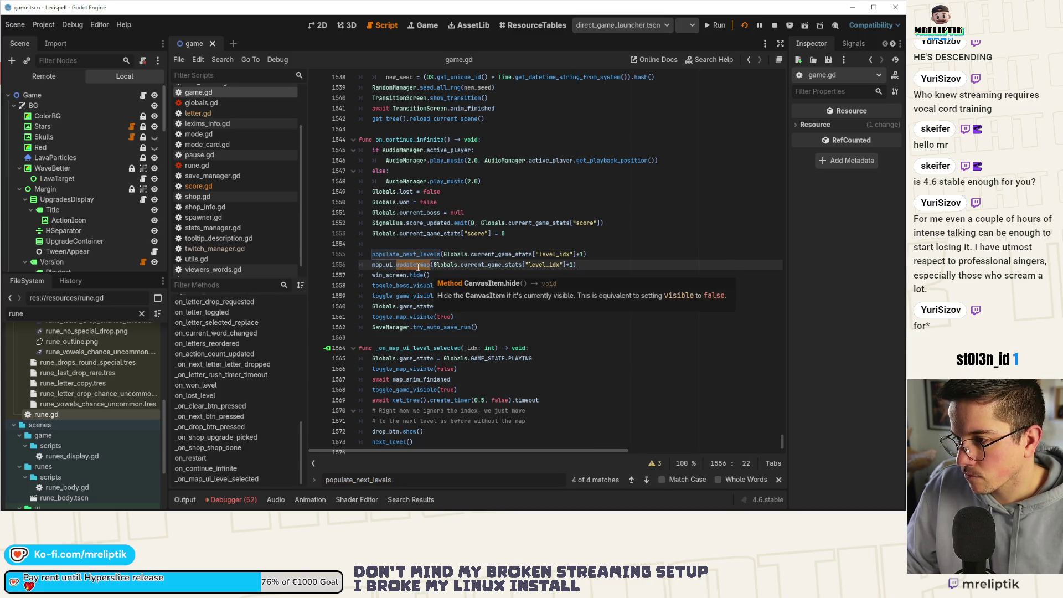
mouse_move(418, 267)
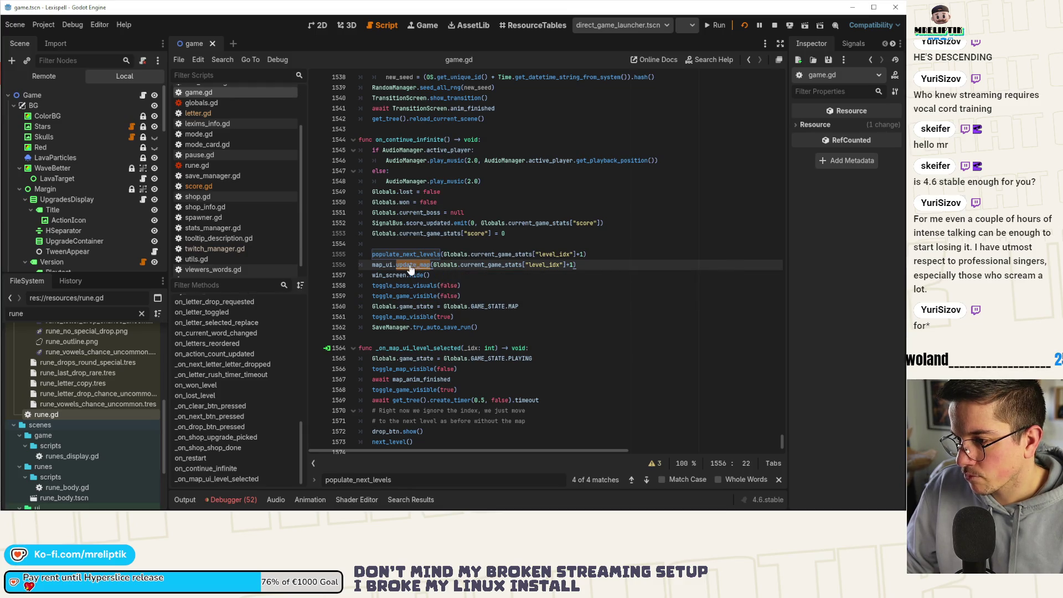
left_click(410, 267, "ctrl")
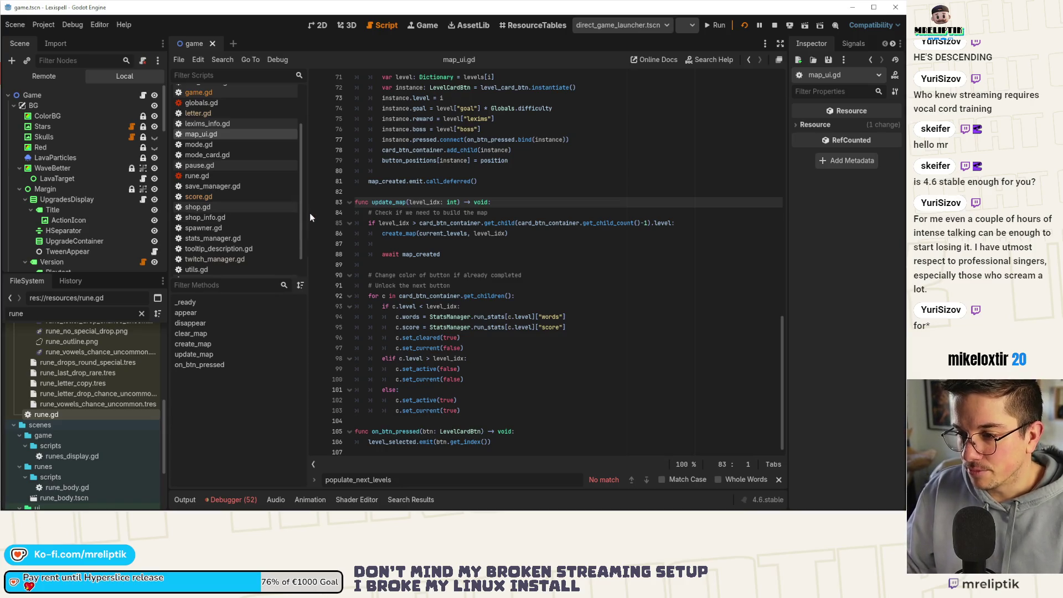
Step: Widen map_ui.gd's code view, review update_map and create_map, then go to the 2D workspace
left_click_drag(311, 213, 290, 214)
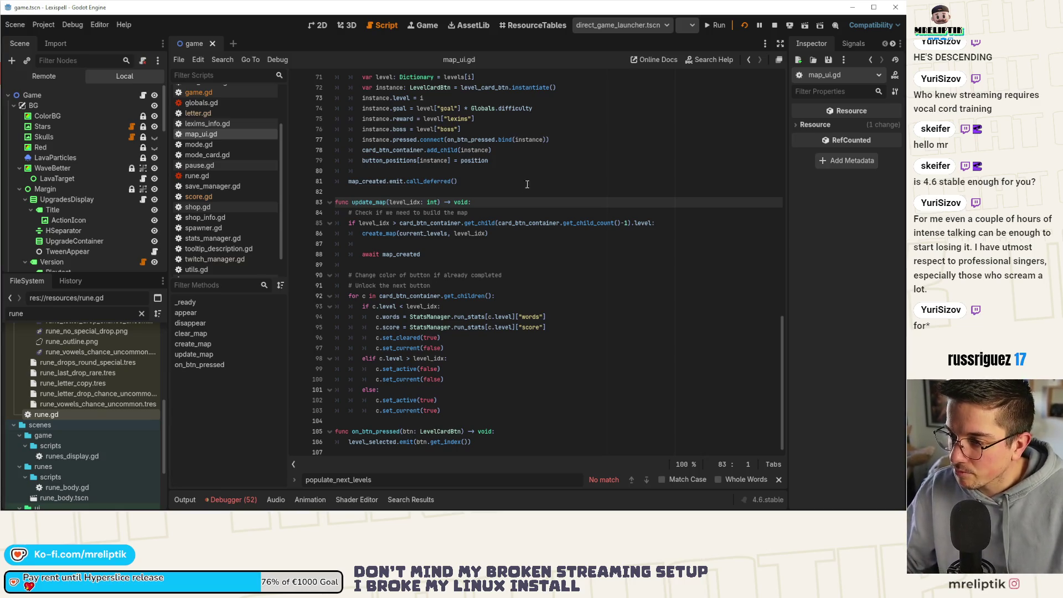
double_click(374, 202)
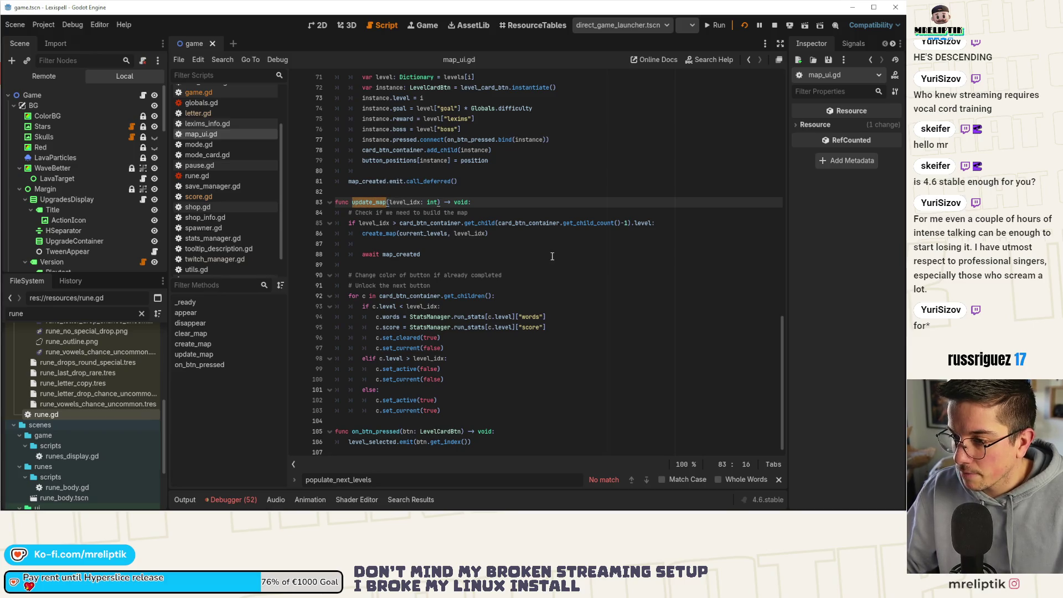
scroll(515, 256, "up", 3)
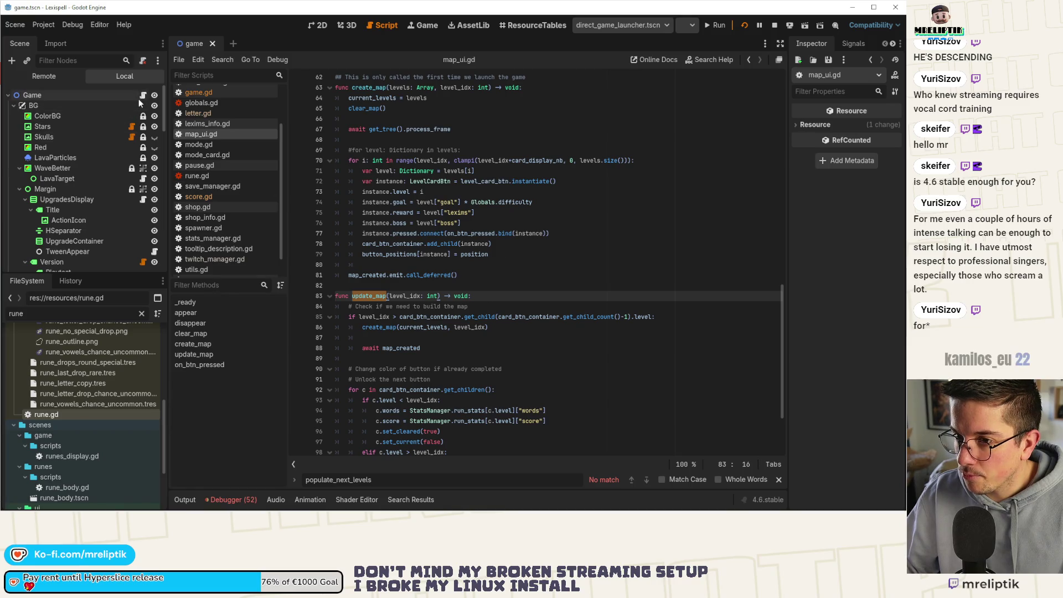
left_click(321, 26)
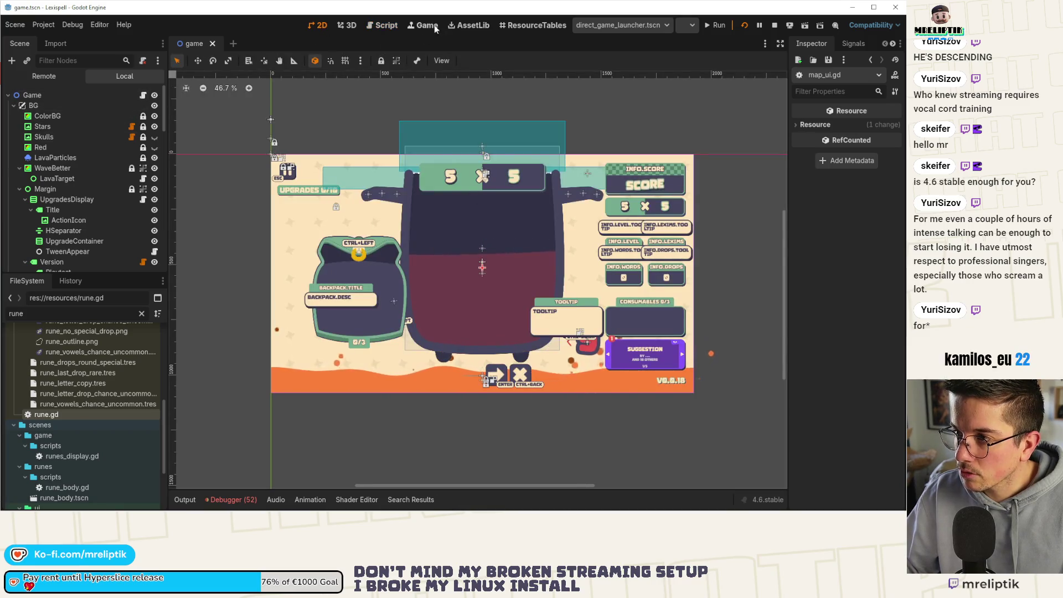
Step: Show the running game in the editor with its live Remote scene tree
left_click(425, 26)
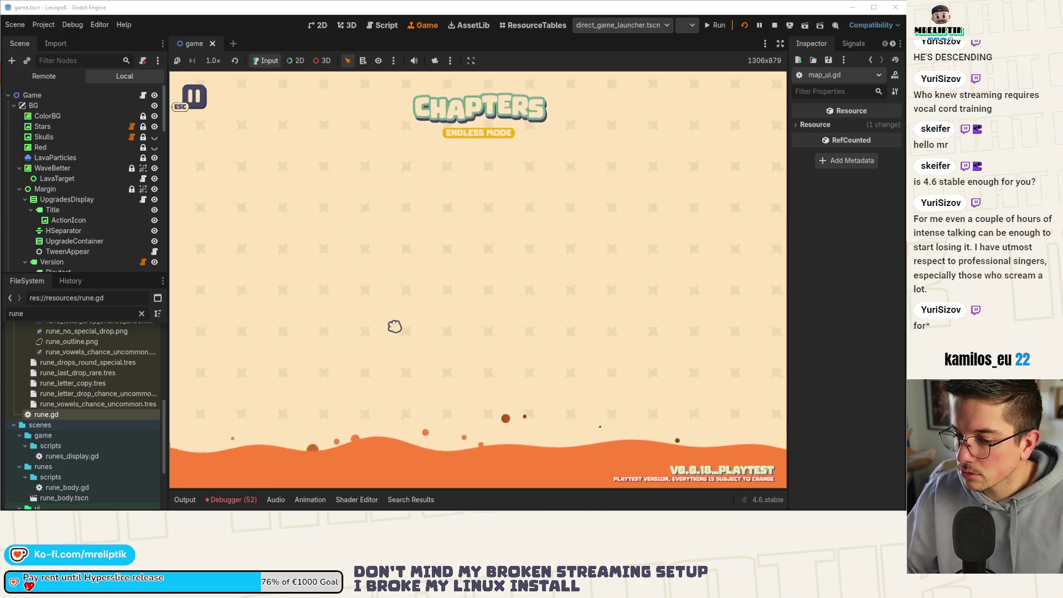
left_click(232, 500)
left_click(227, 500)
left_click(44, 75)
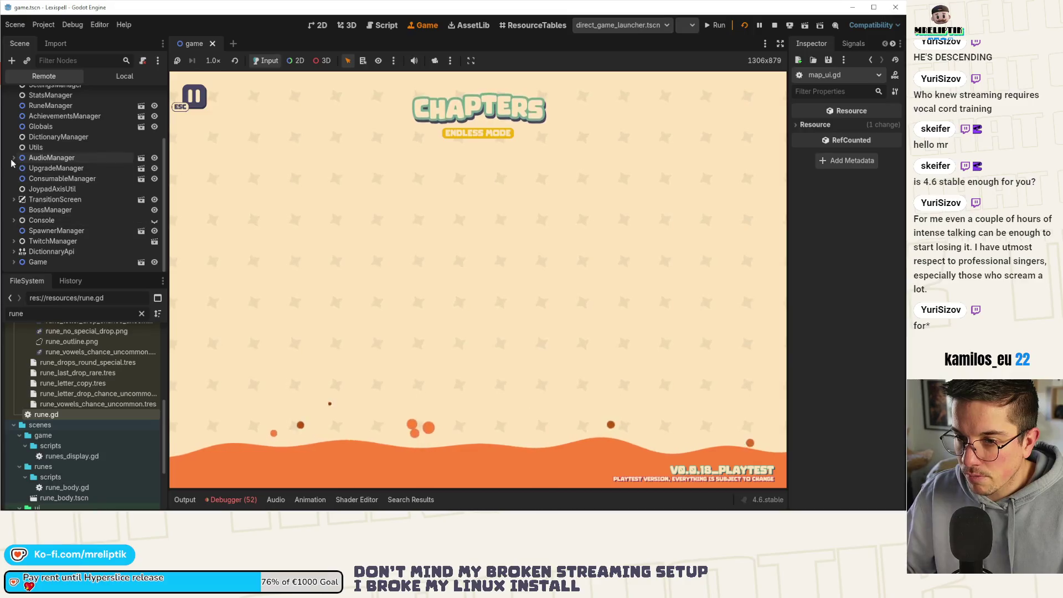
scroll(95, 182, "up", 3)
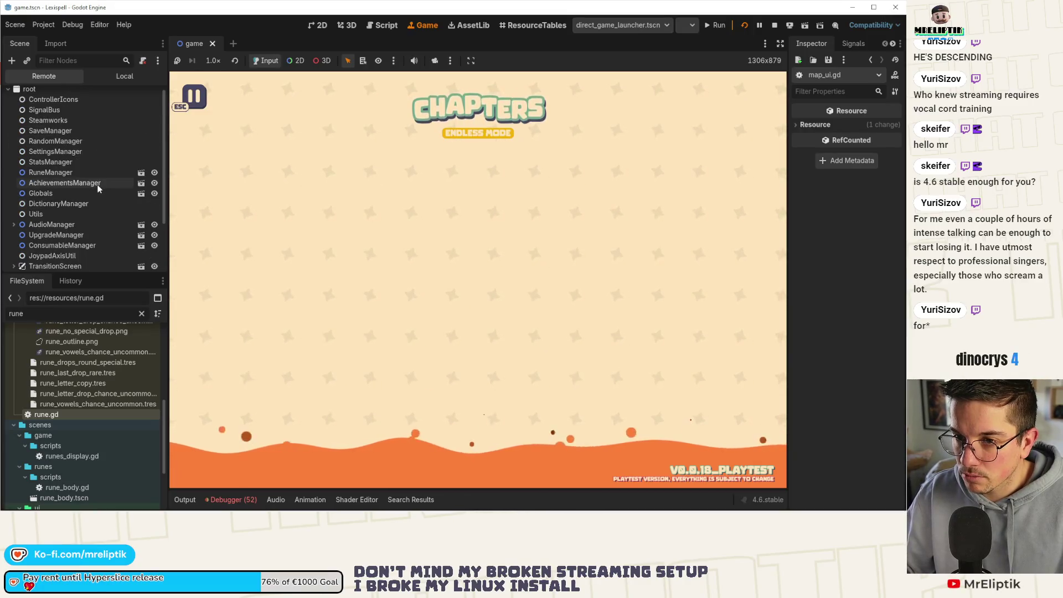
scroll(97, 189, "down", 3)
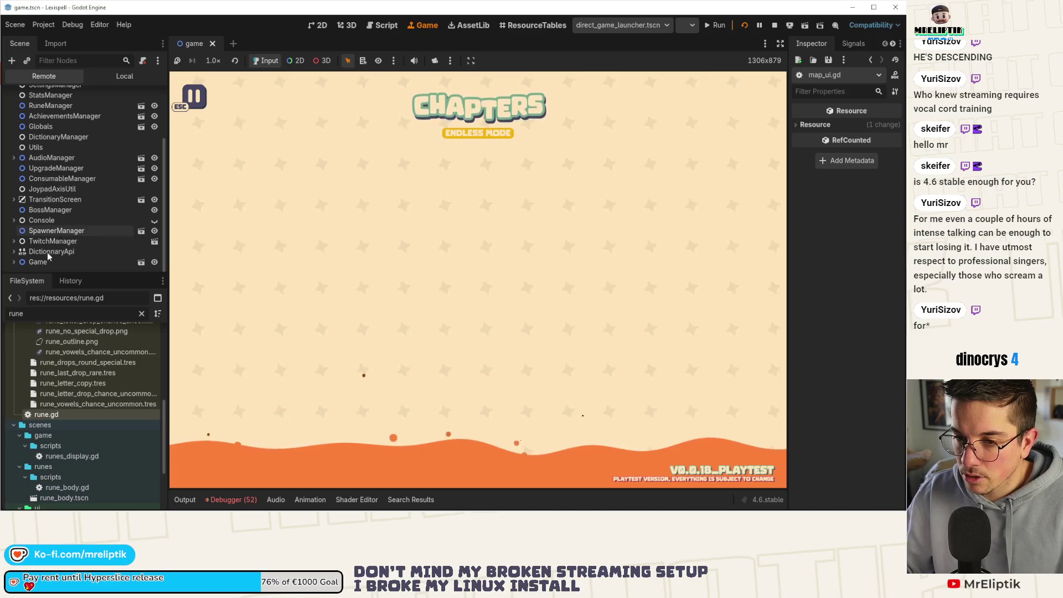
Step: Expand Game > HUD > MapUI > ScrollContainer > MarginContainer and select CardBtnContainer
left_click(15, 262)
scroll(66, 245, "down", 3)
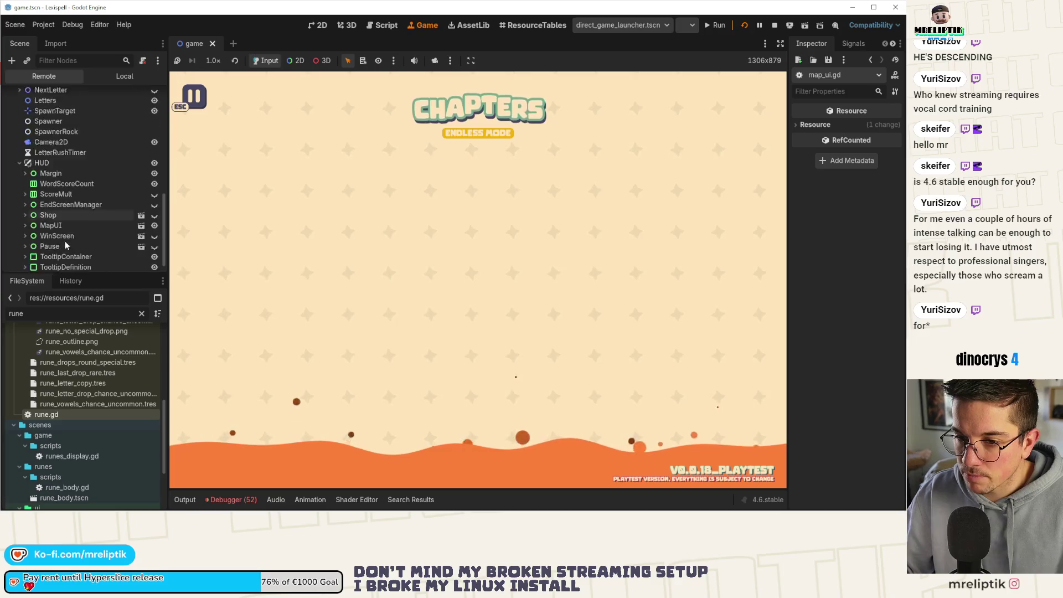
left_click(25, 211)
scroll(55, 220, "down", 2)
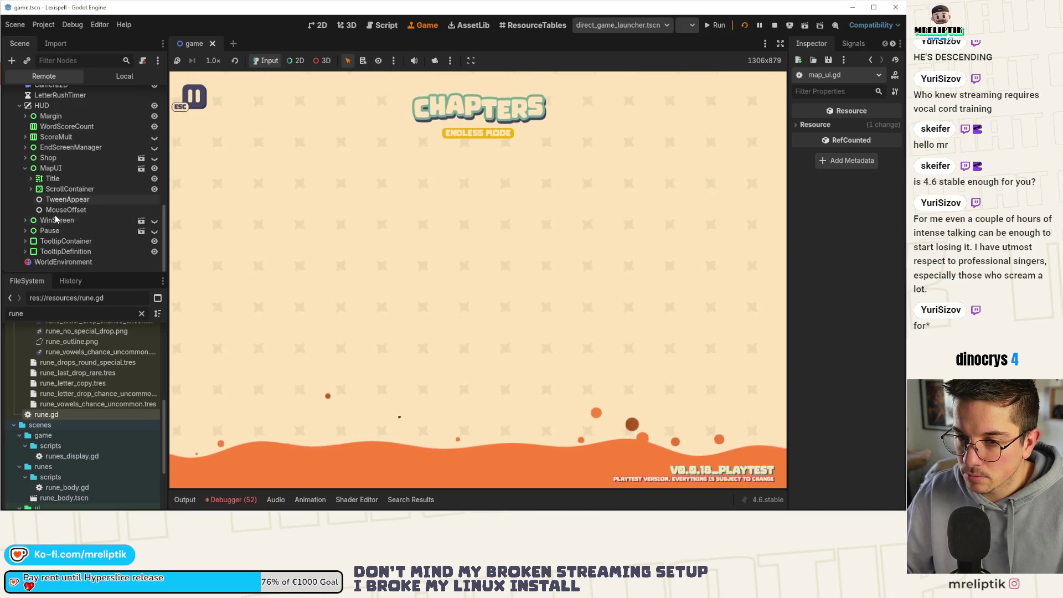
left_click(30, 189)
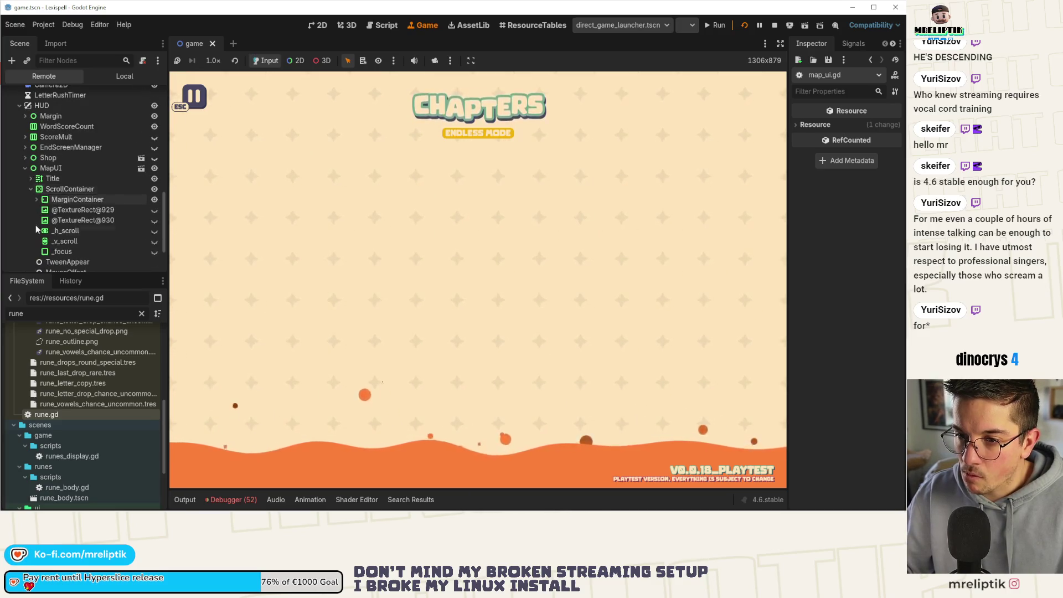
left_click(37, 200)
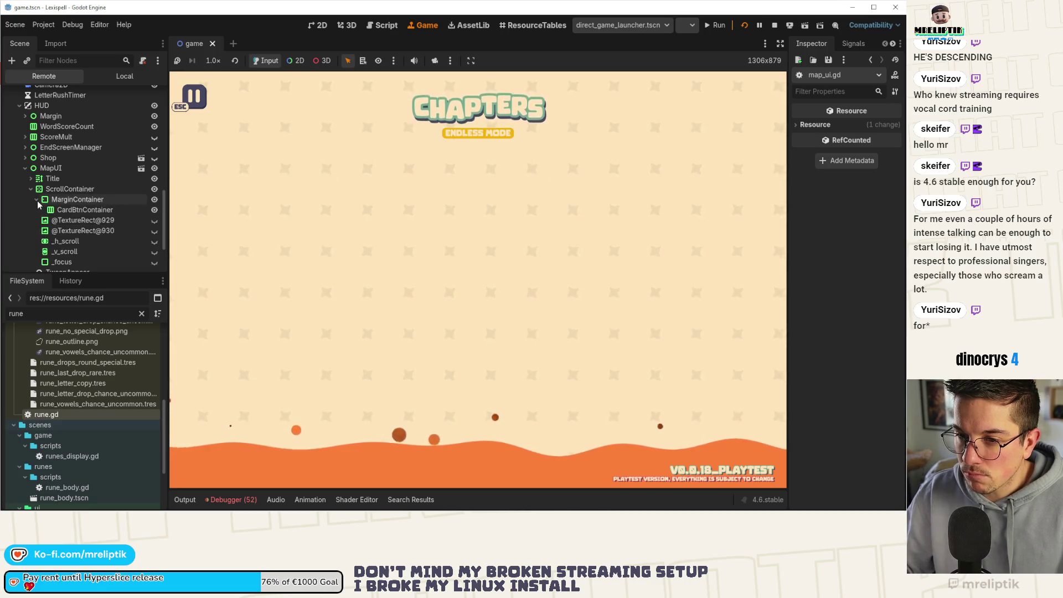
left_click(67, 209)
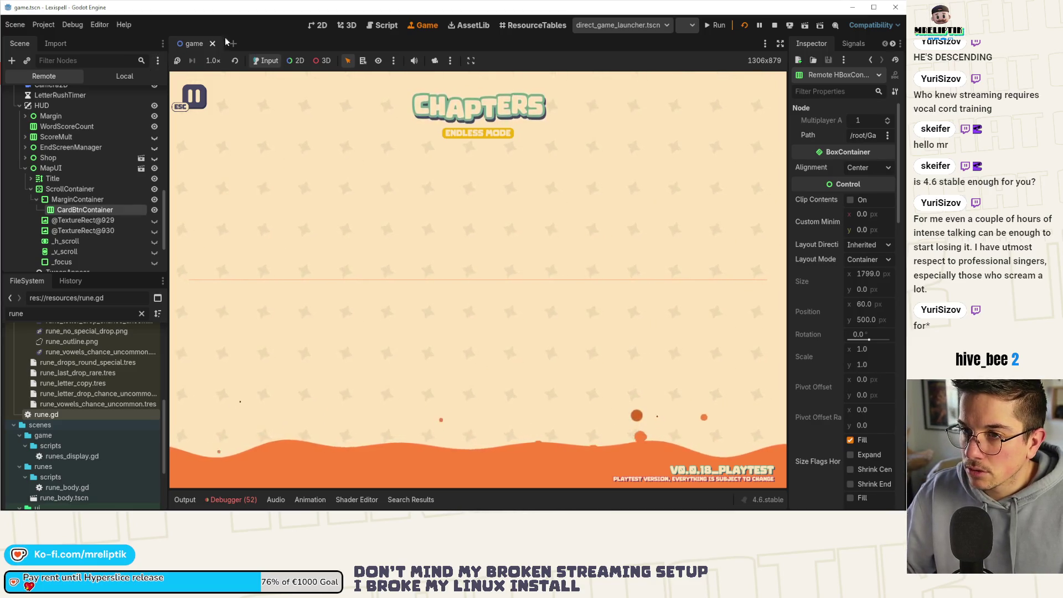
Step: Return to the Local scene tree and bring up game.gd in the script editor
key("ctrl+F1")
scroll(147, 99, "up", 15)
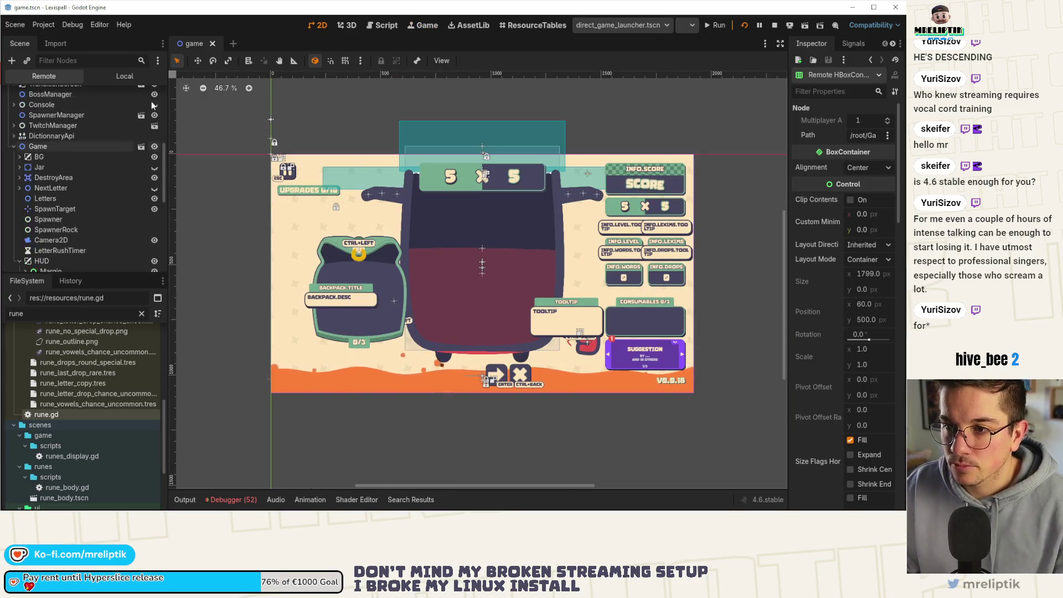
left_click(124, 79)
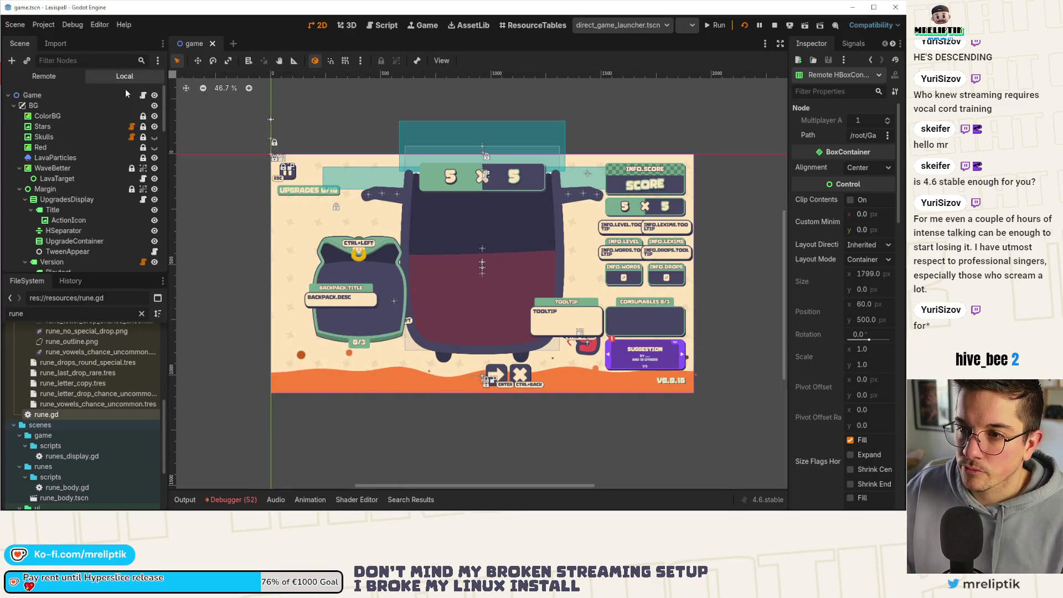
key("ctrl+F3")
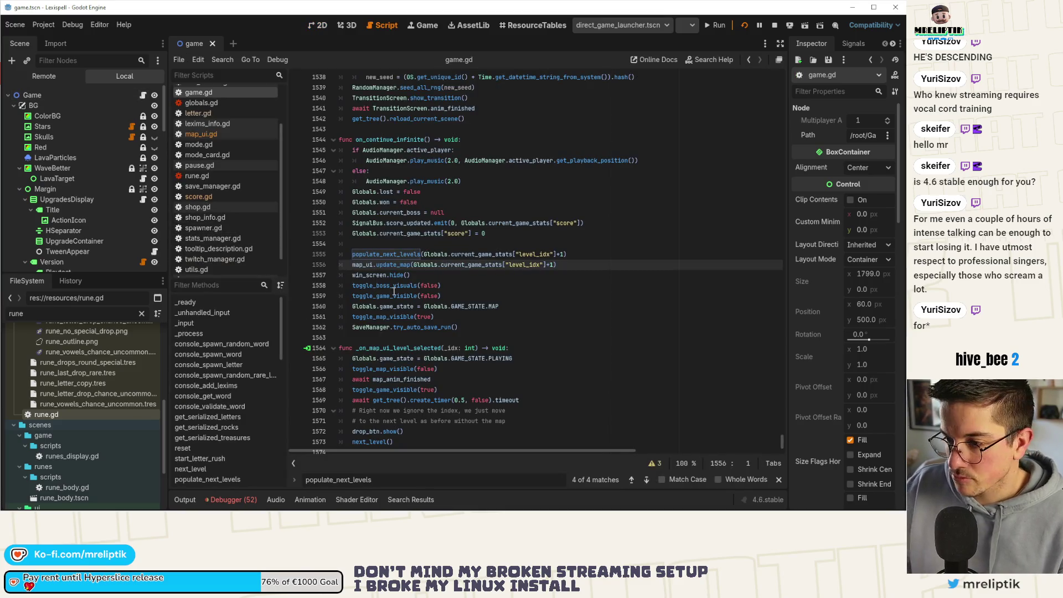
Step: Search for the line 1555 populate_next_levels call and reach match 1 of 4 on line 199
double_click(386, 254)
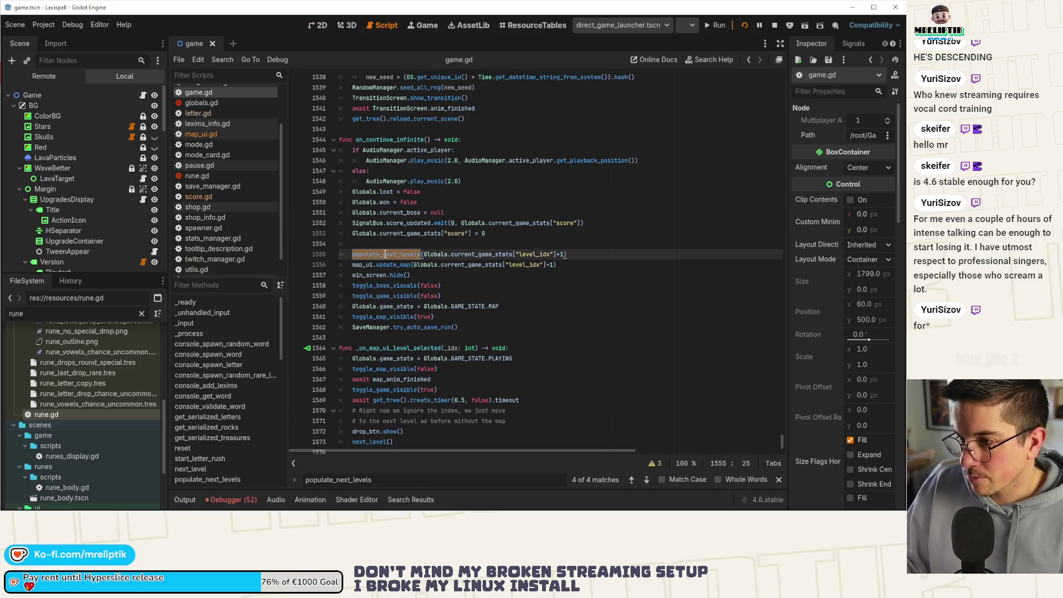
double_click(394, 265)
left_click(561, 264)
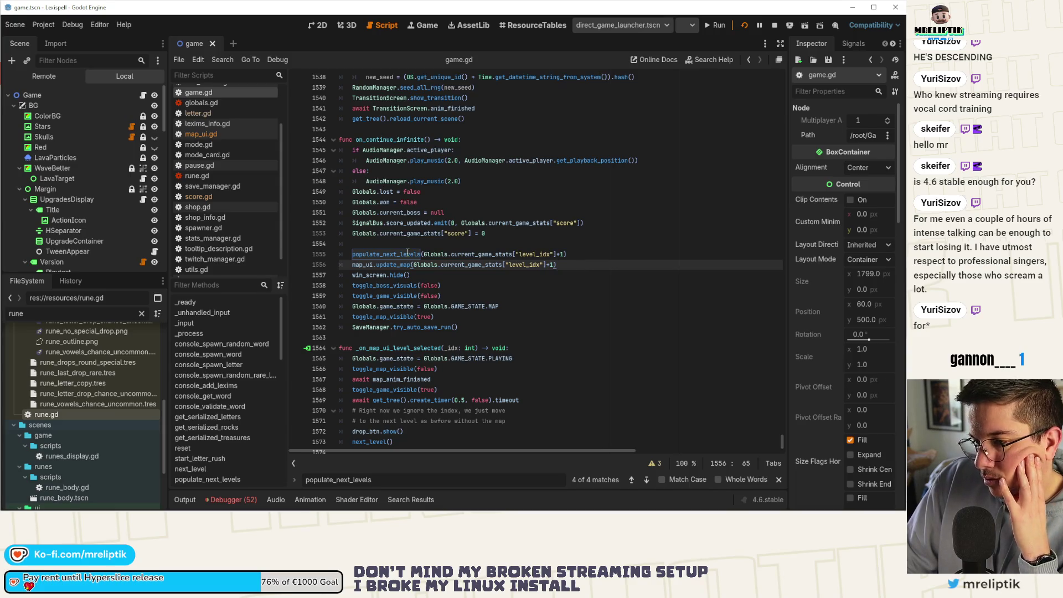
double_click(391, 253)
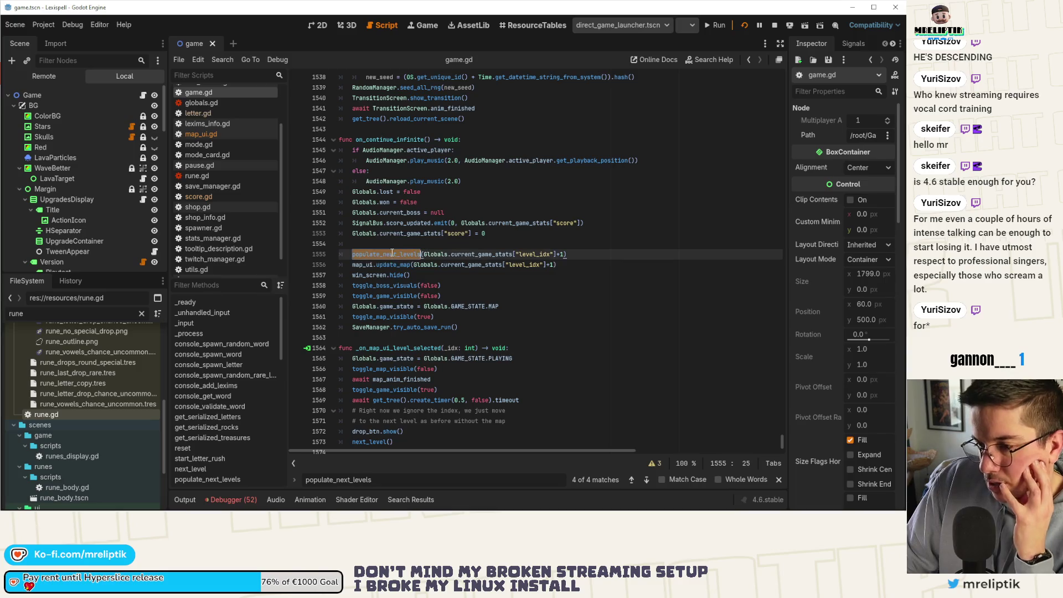
key("ctrl+f")
left_click(646, 480)
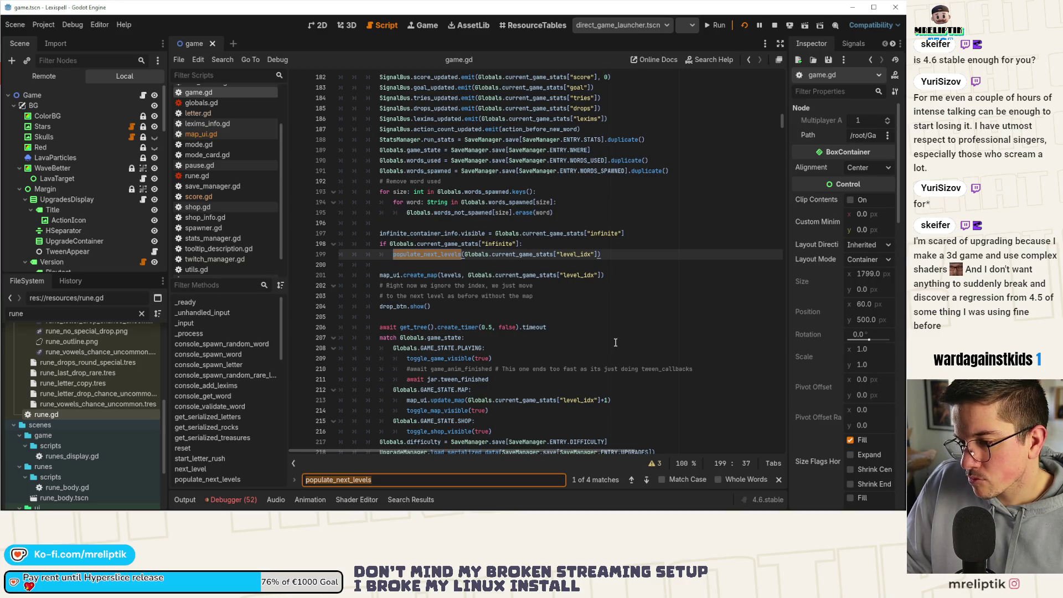
Step: Read the populate_next_levels match near line 513, then jump to start_letter_rush
left_click(646, 480)
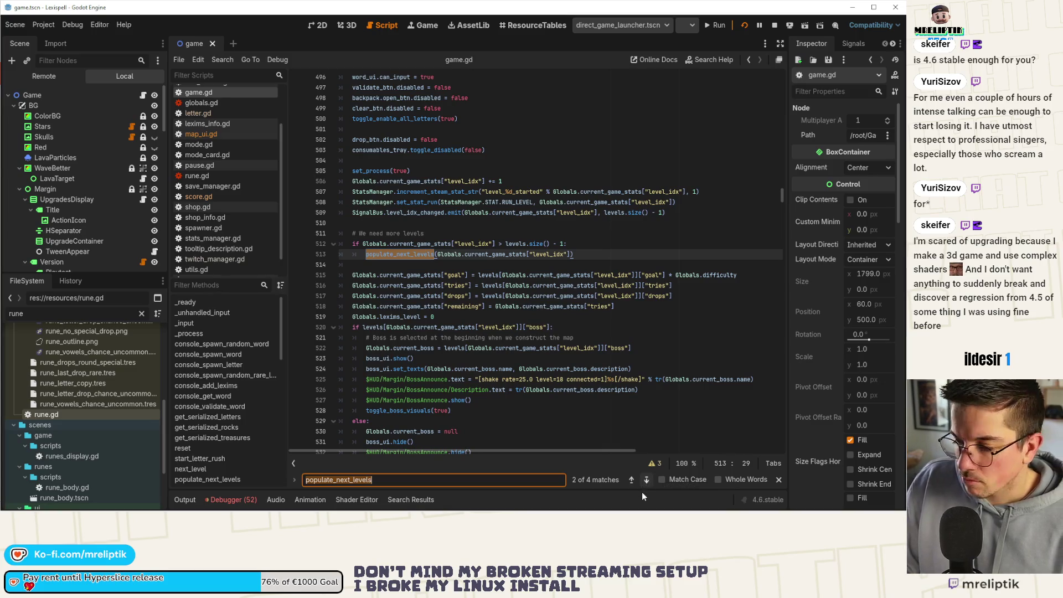
left_click(642, 492)
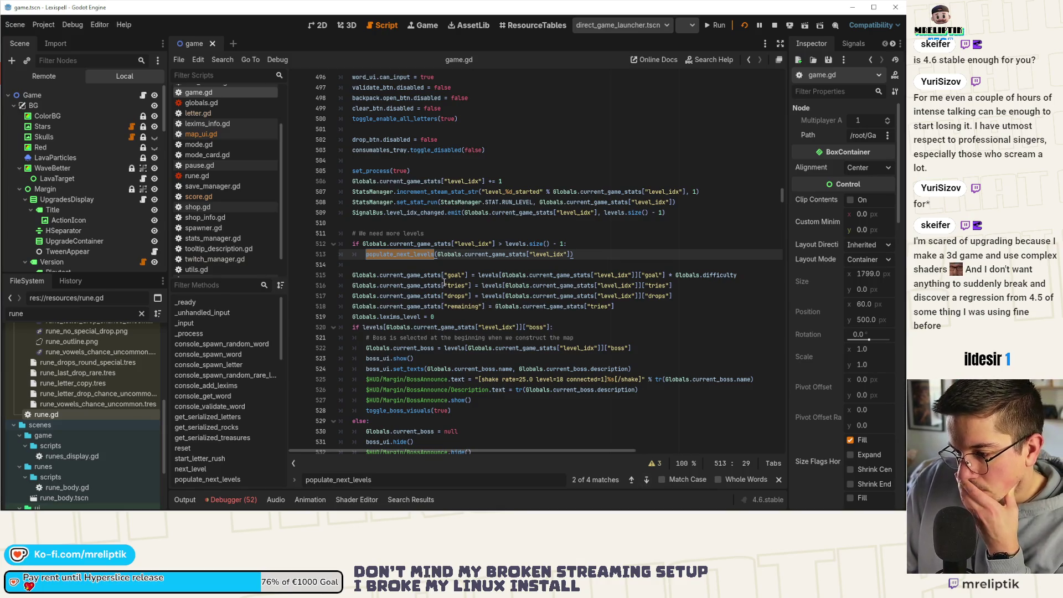
scroll(410, 277, "up", 4)
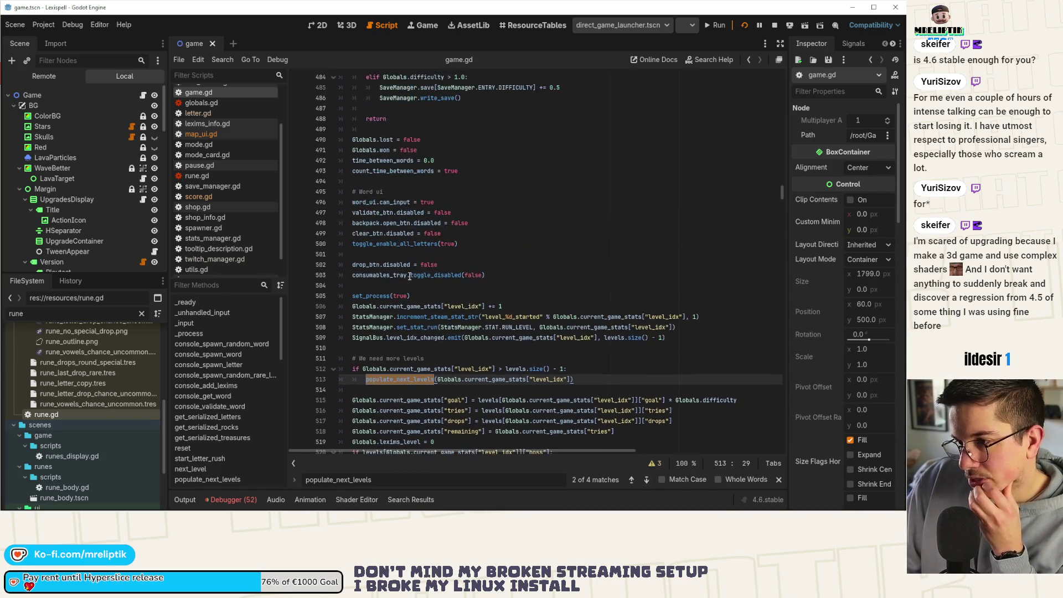
scroll(410, 276, "up", 5)
scroll(424, 289, "down", 10)
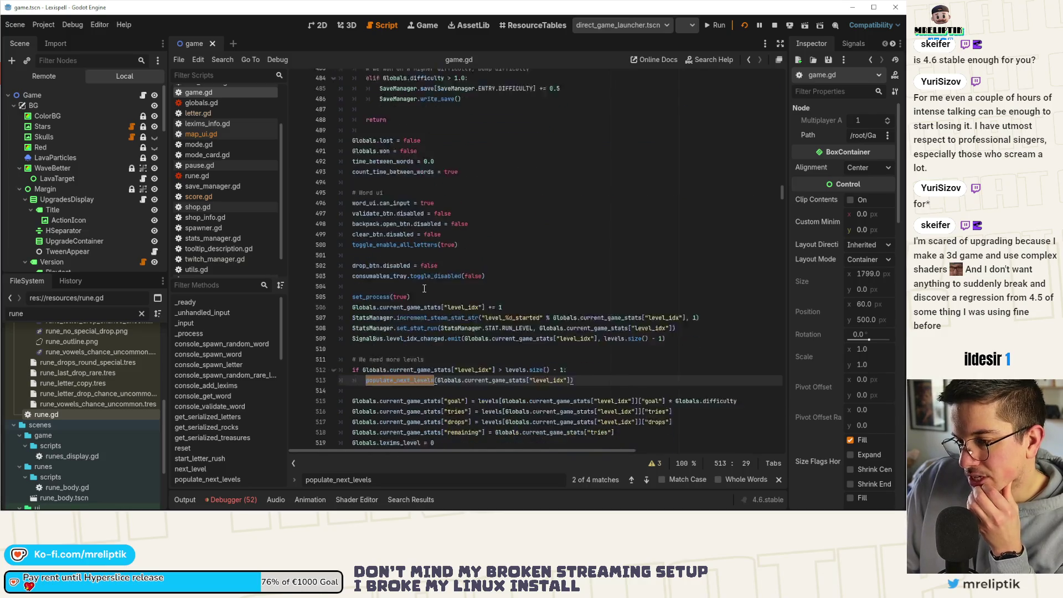
scroll(424, 289, "down", 2)
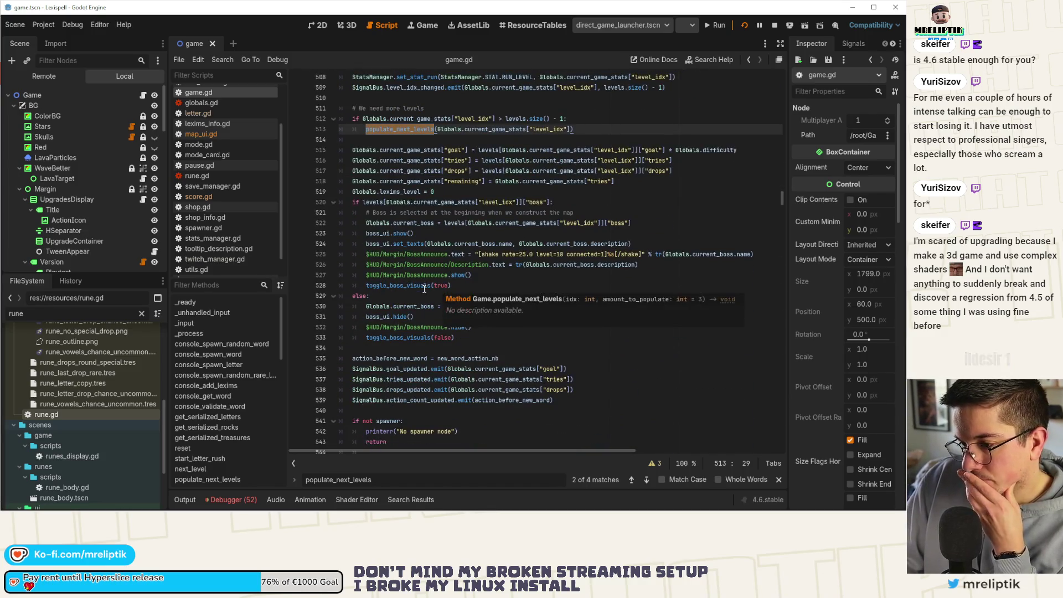
scroll(581, 309, "down", 3)
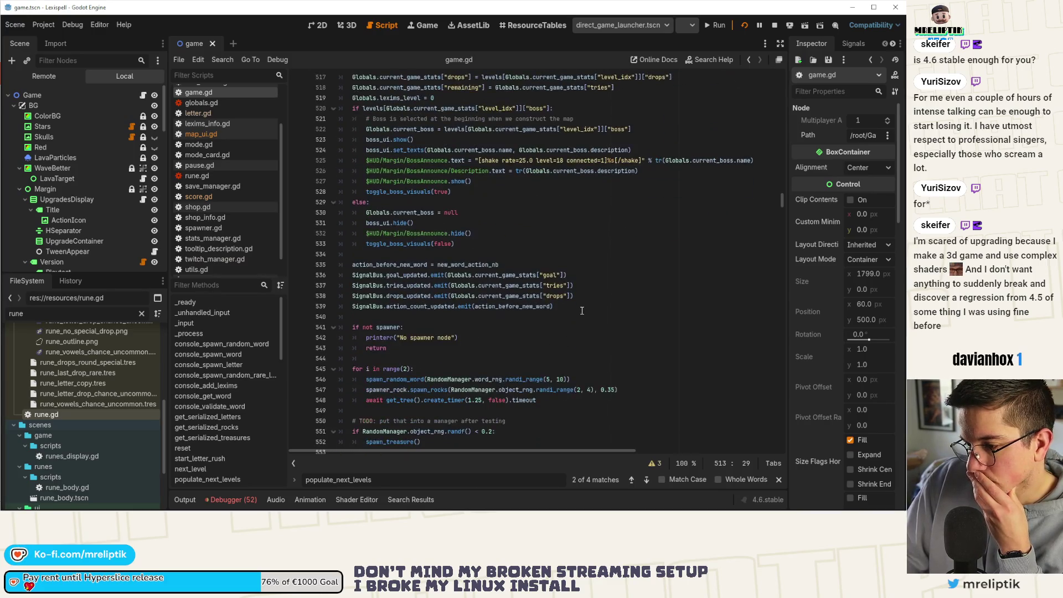
scroll(211, 430, "down", 3)
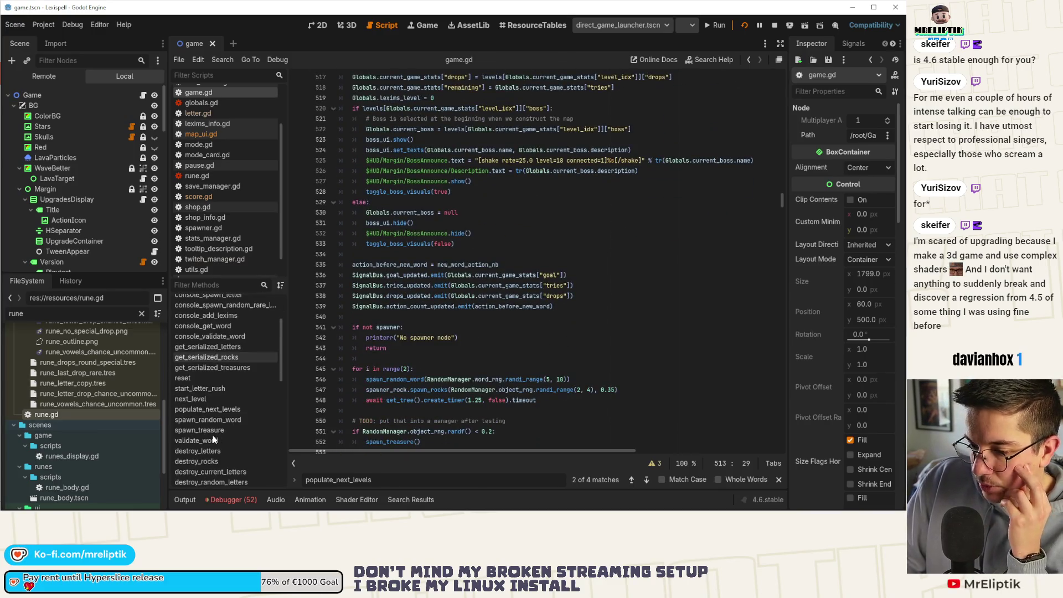
left_click(213, 389)
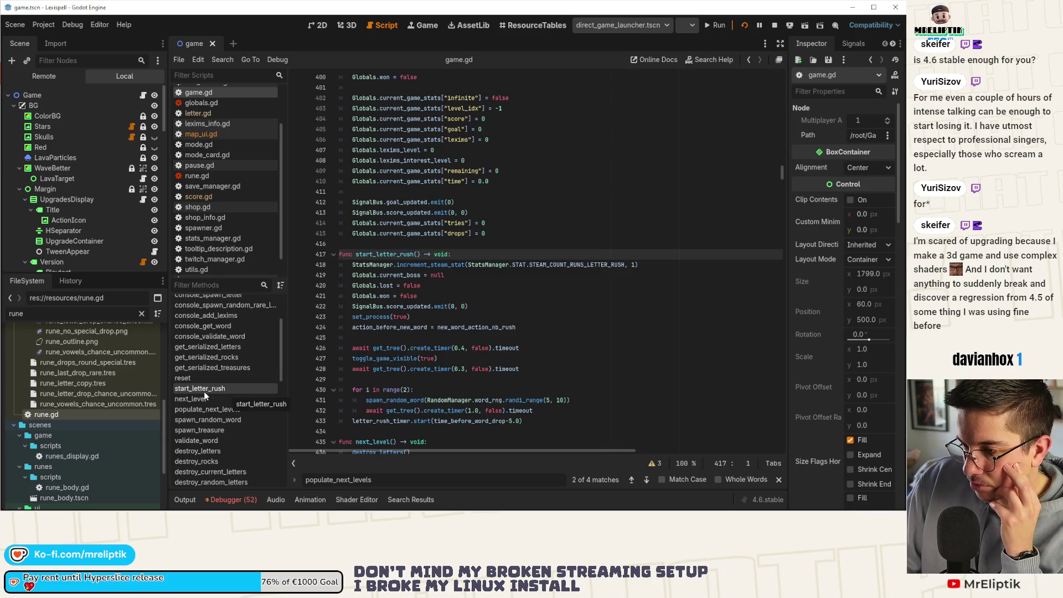
Step: Pick _on_next_btn_pressed in the Filter Methods list to reach line 1483
scroll(227, 421, "down", 3)
scroll(224, 451, "down", 10)
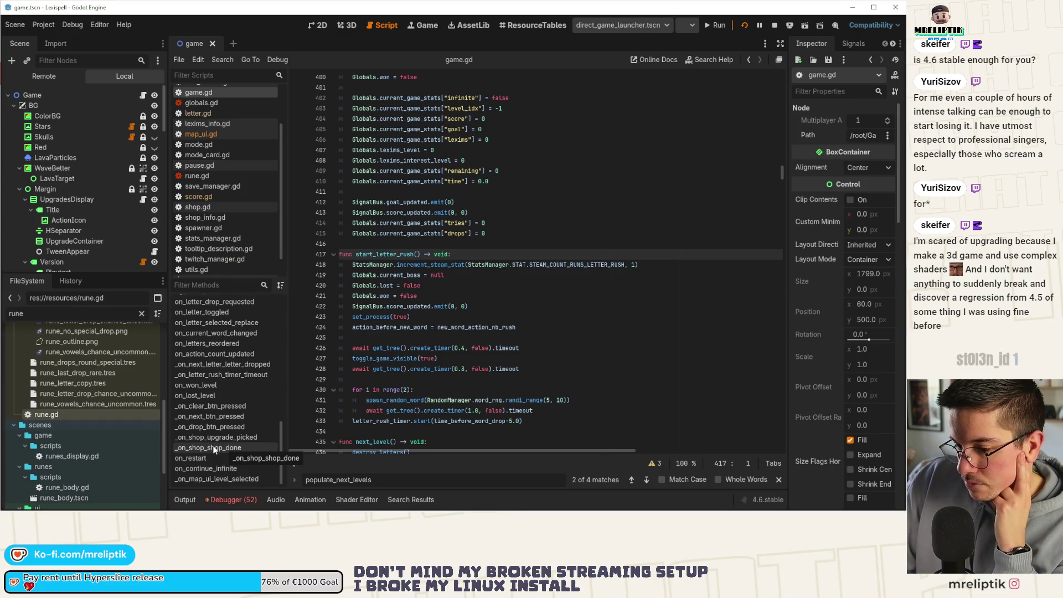
left_click(209, 420)
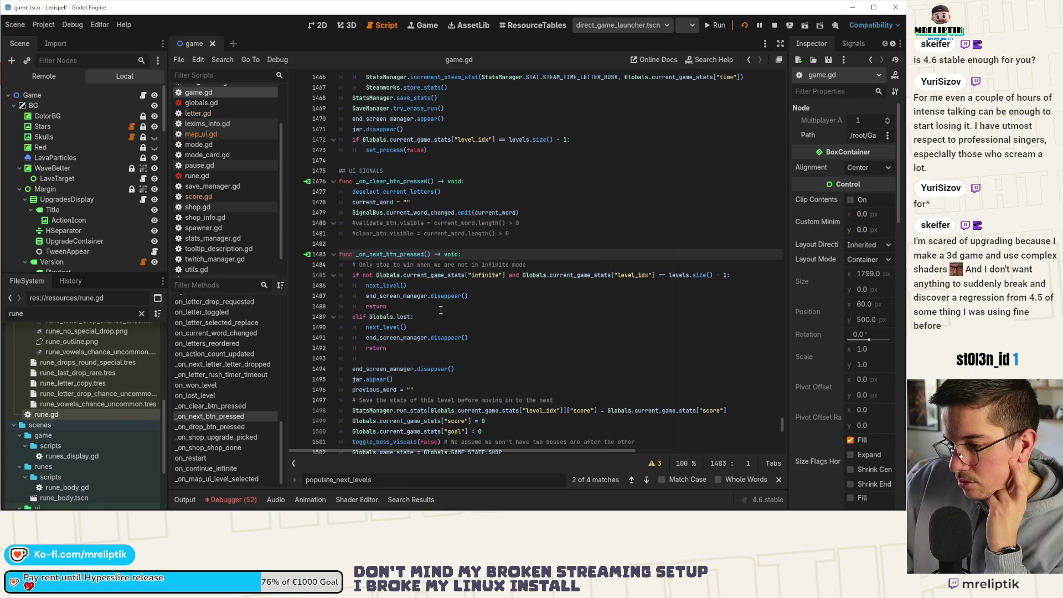
Step: Read through _on_next_btn_pressed, then jump to _on_shop_shop_done at line 1524
scroll(438, 310, "down", 2)
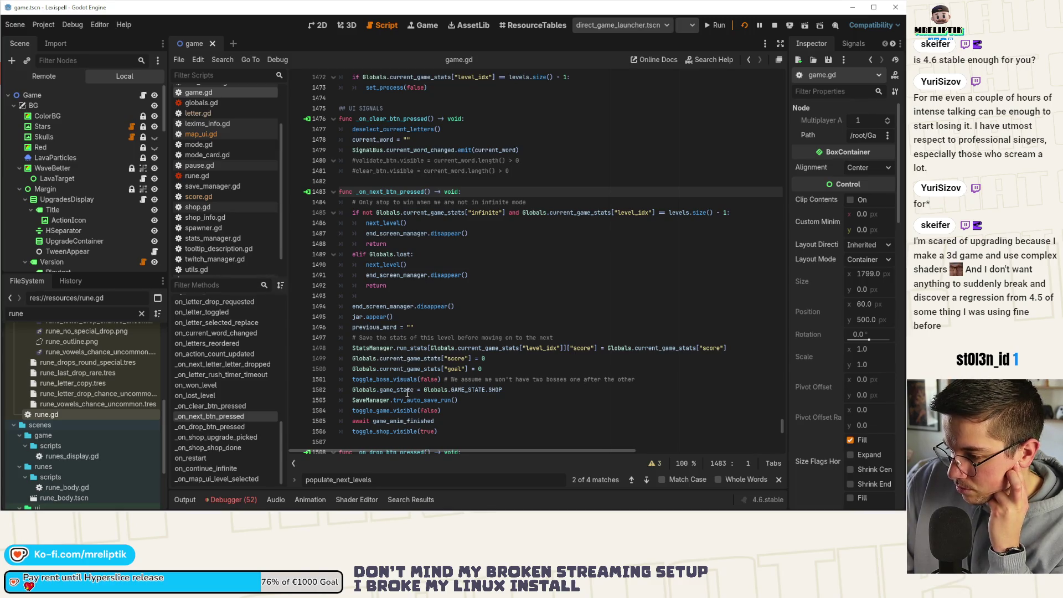
scroll(437, 391, "down", 2)
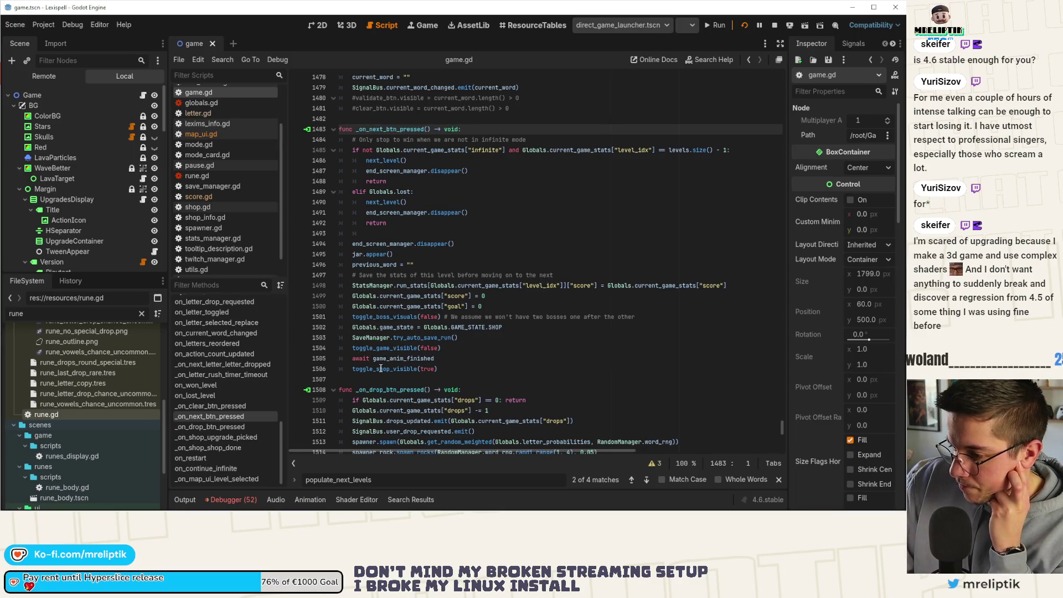
left_click(217, 447)
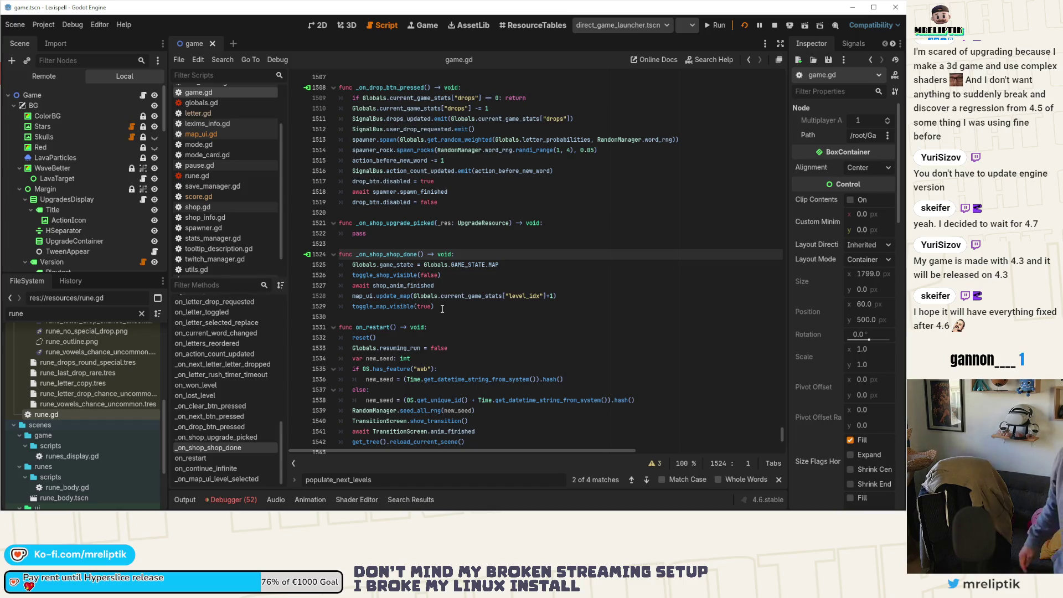
mouse_move(384, 306)
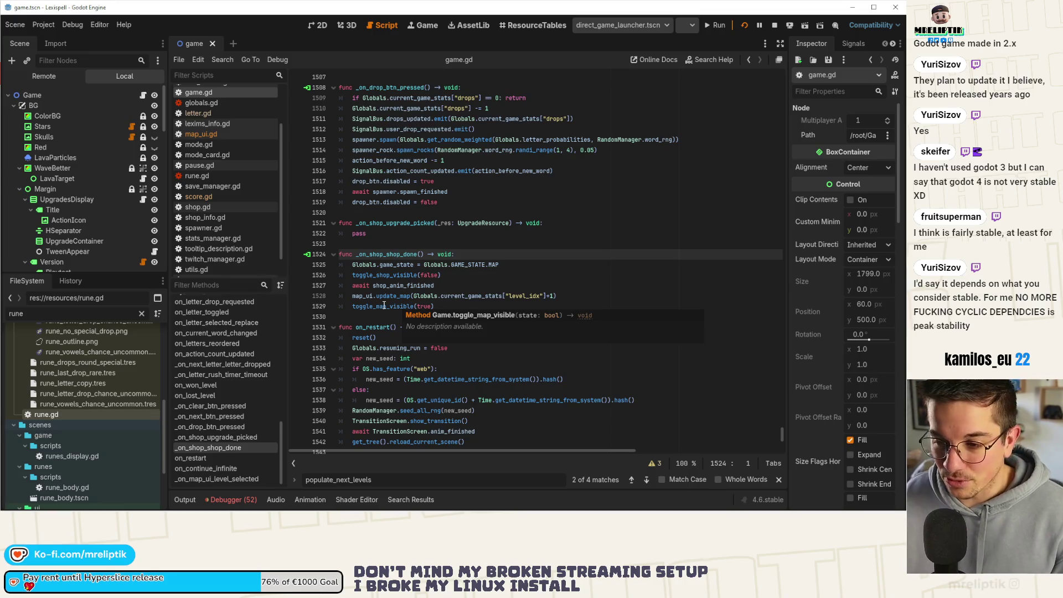
left_click(553, 297)
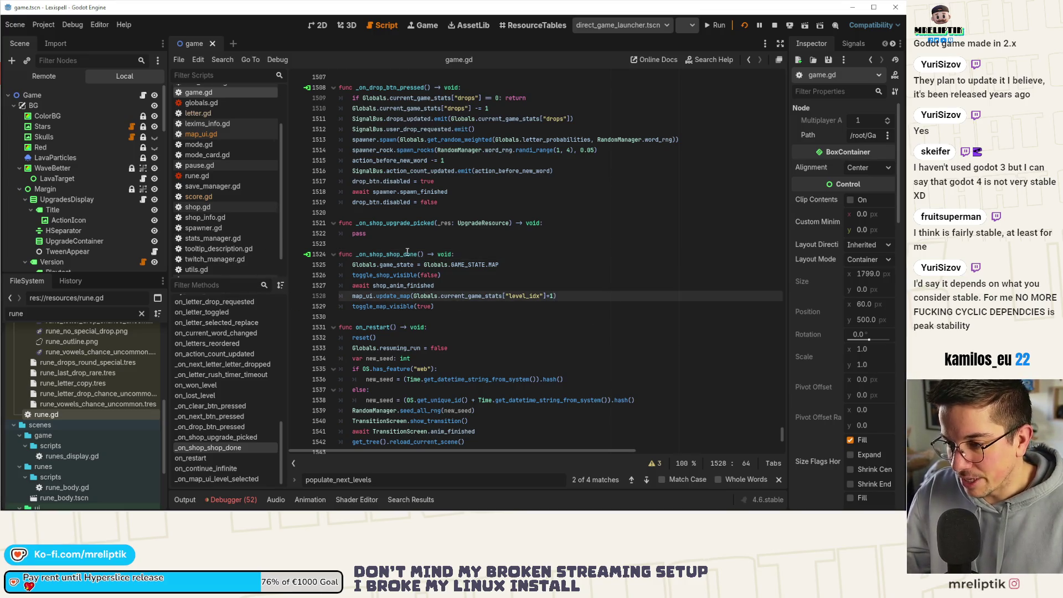
left_click(348, 297)
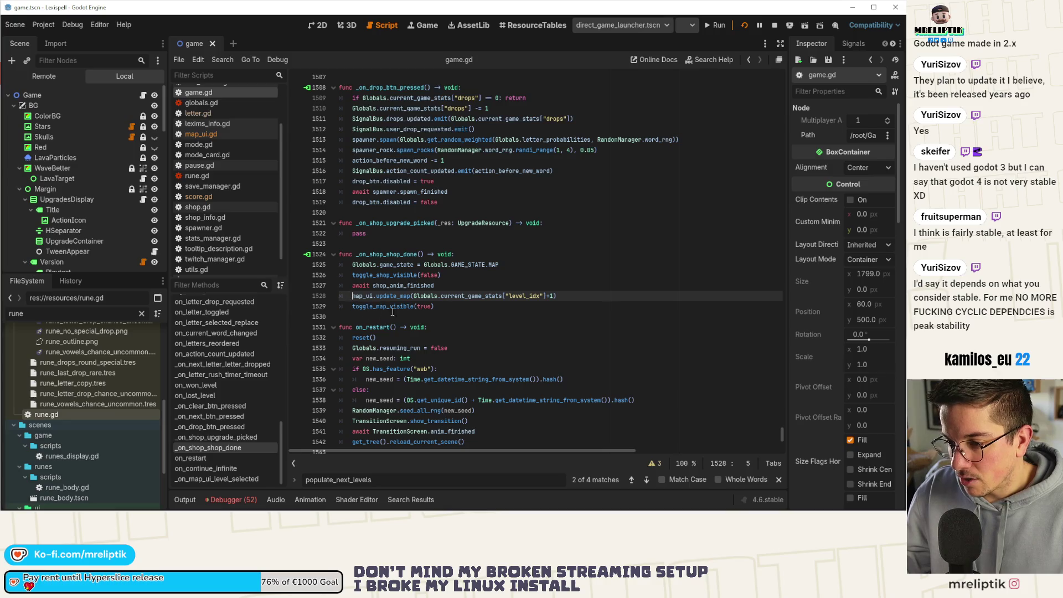
left_click(534, 267)
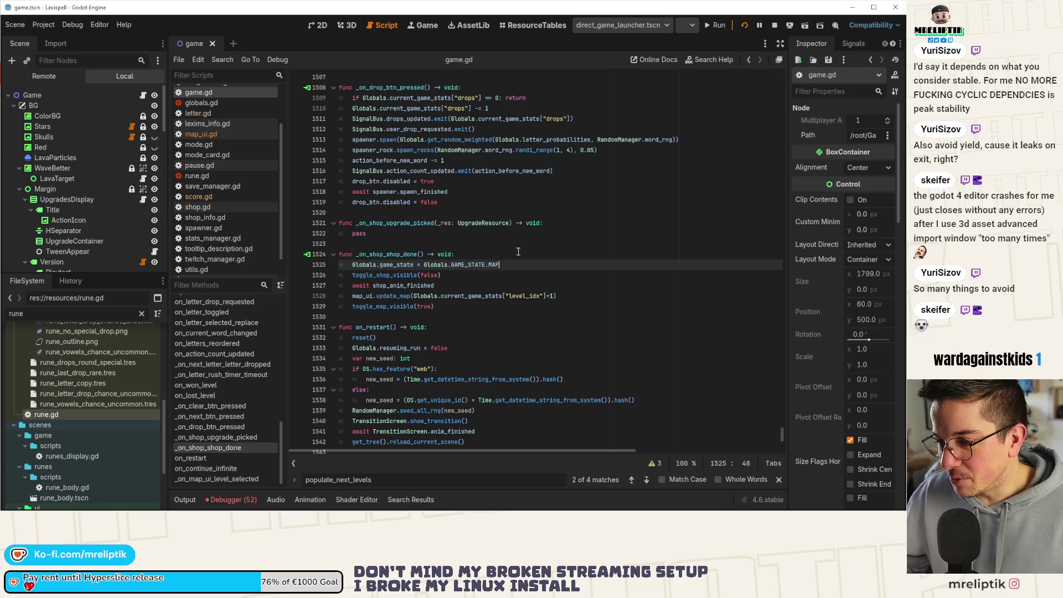
left_click(492, 255)
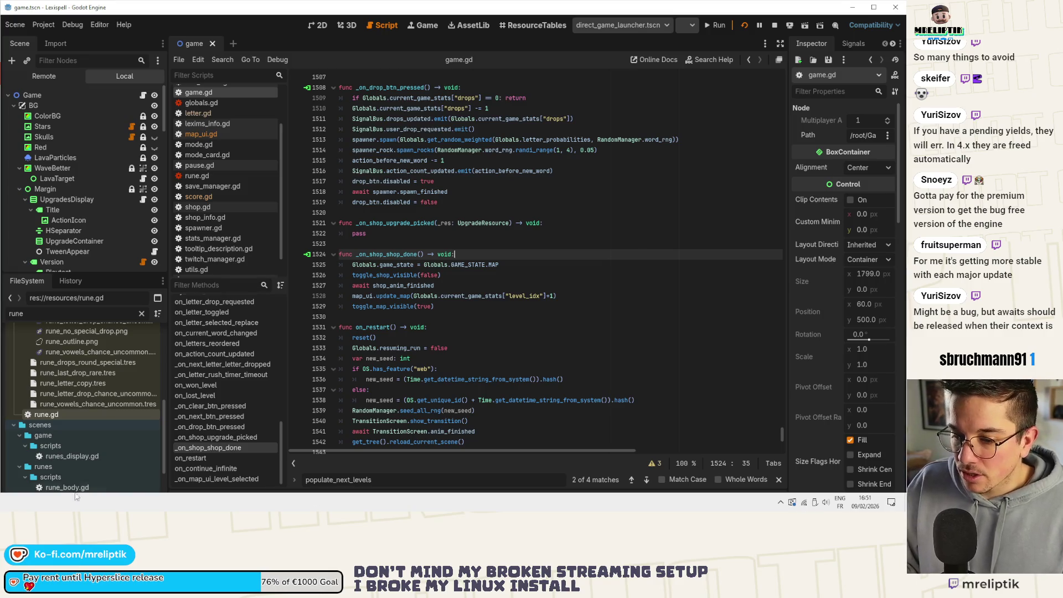
Step: Inspect the reset() call, the Globals reference and the toggle_shop_visible(false) line
left_click(583, 336)
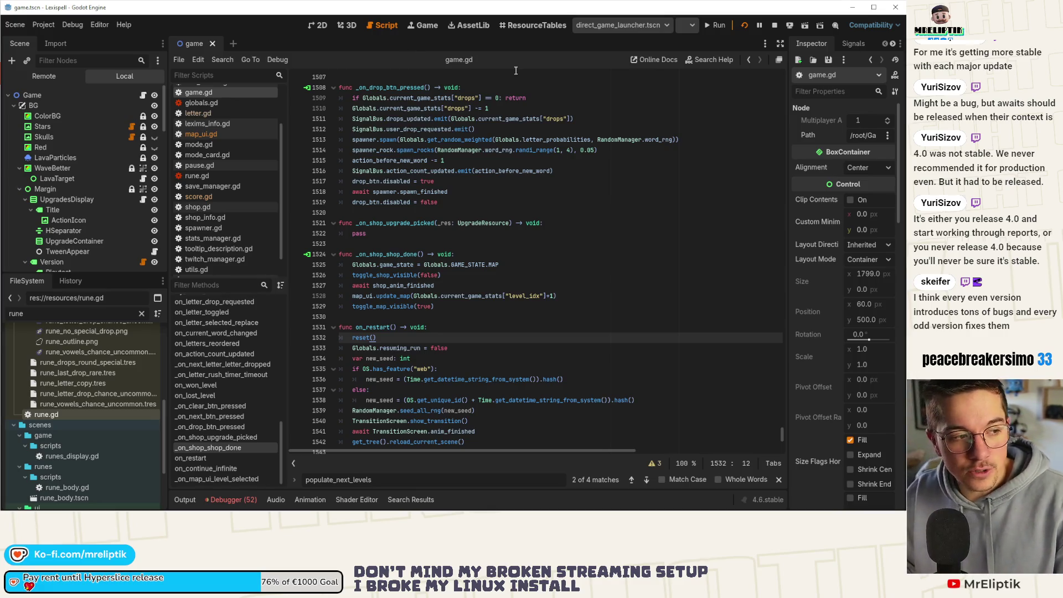
left_click(442, 264)
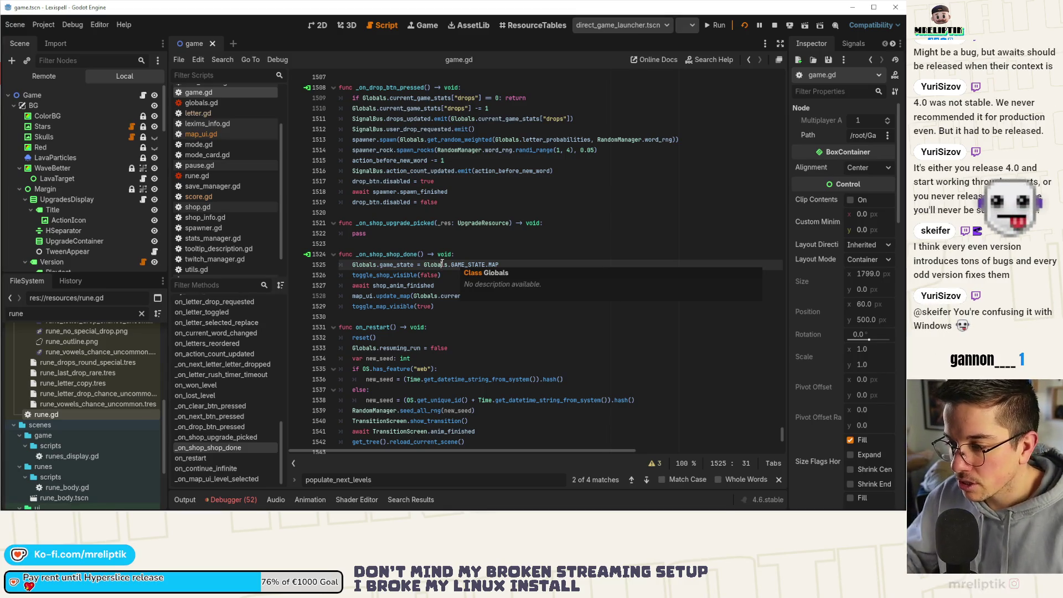
left_click(488, 279)
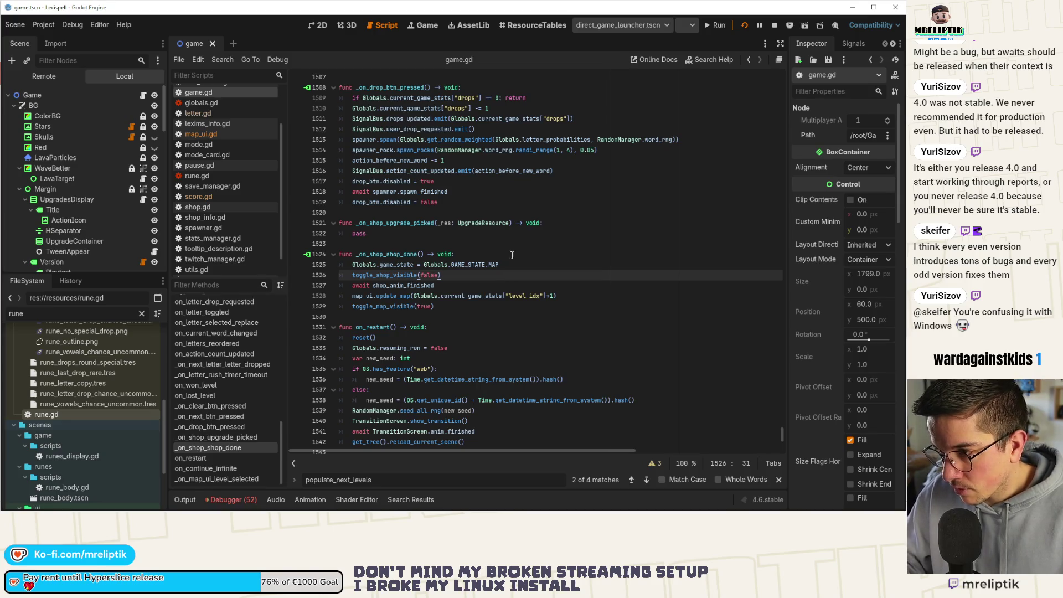
Step: Highlight the map_ui.update_map(level_idx+1) call on line 1528
scroll(471, 271, "down", 3)
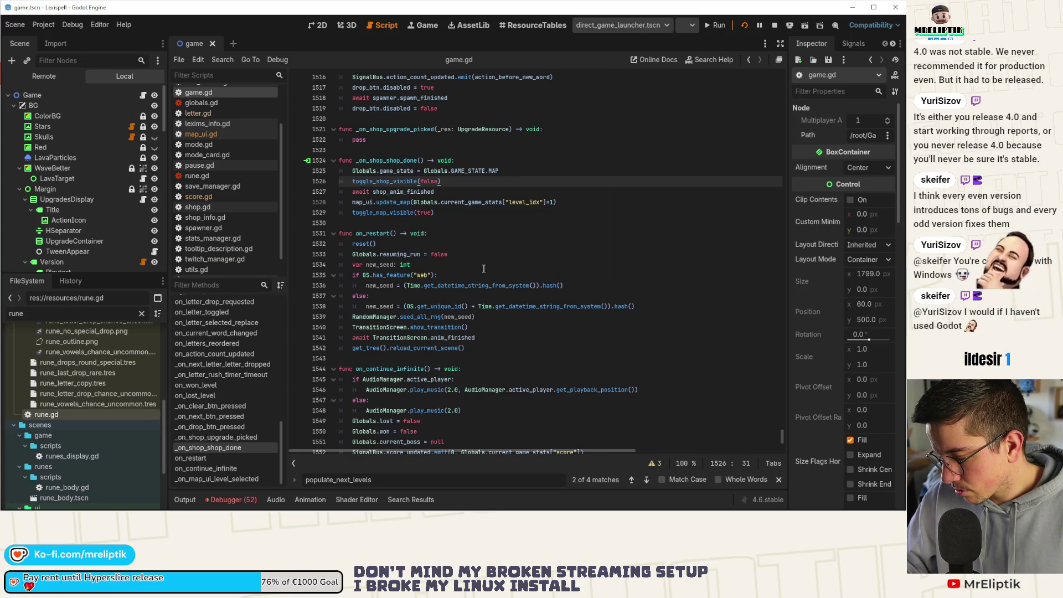
left_click(354, 202)
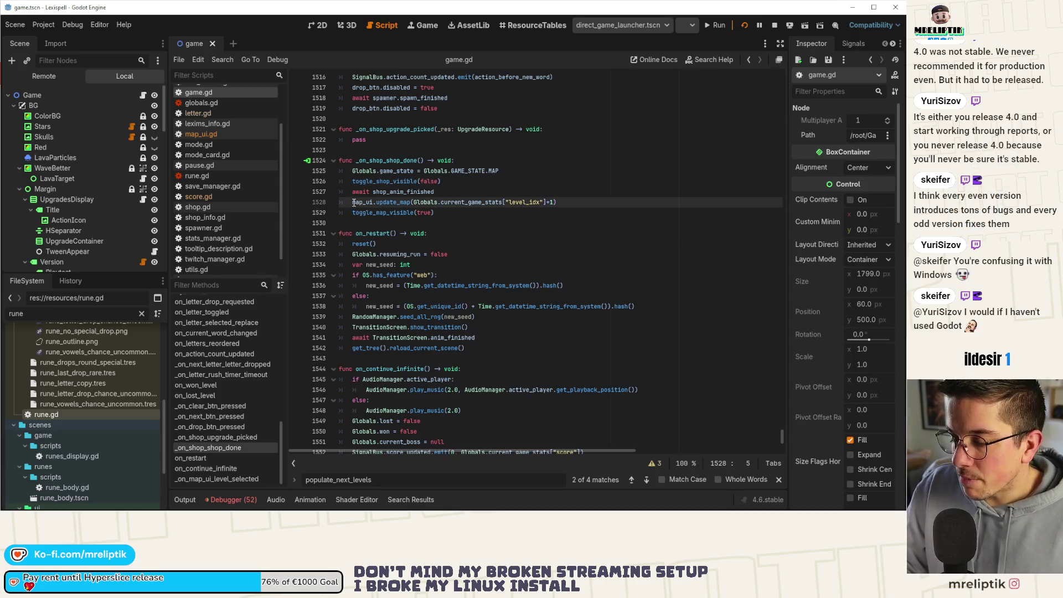
left_click_drag(353, 202, 588, 204)
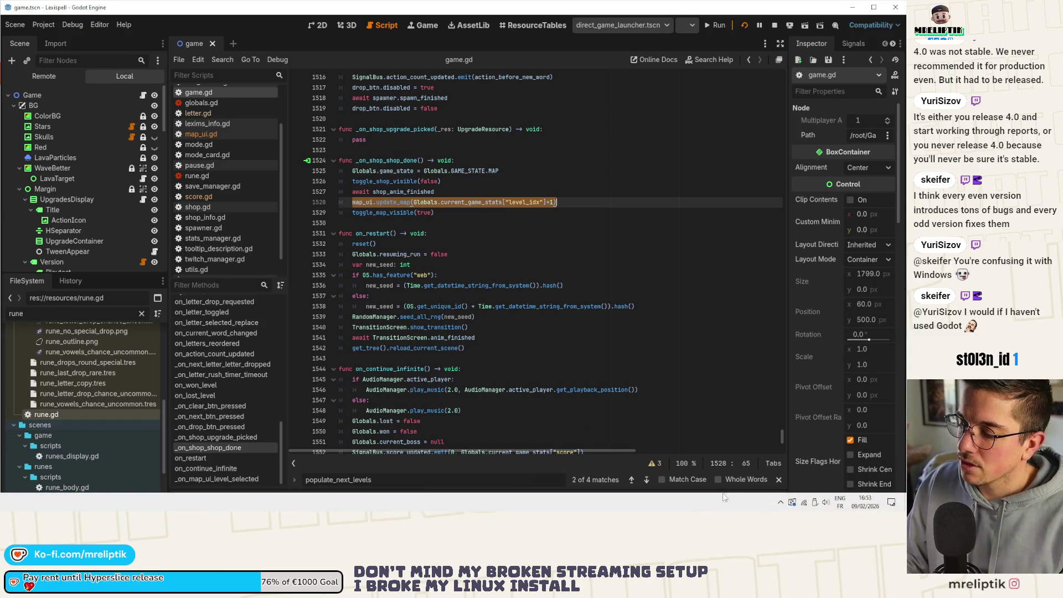
left_click(780, 503)
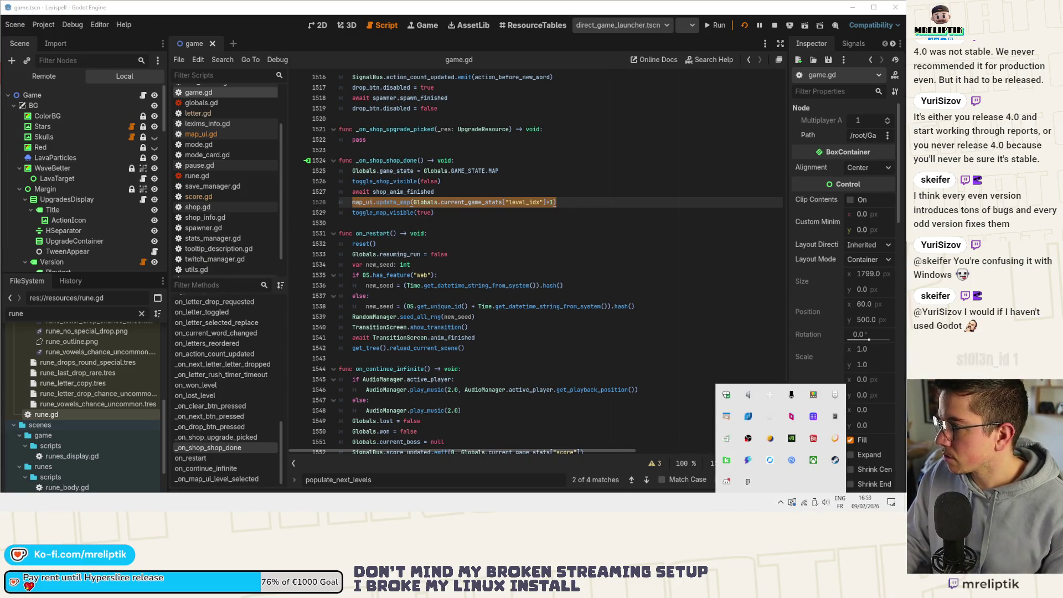
key("Escape")
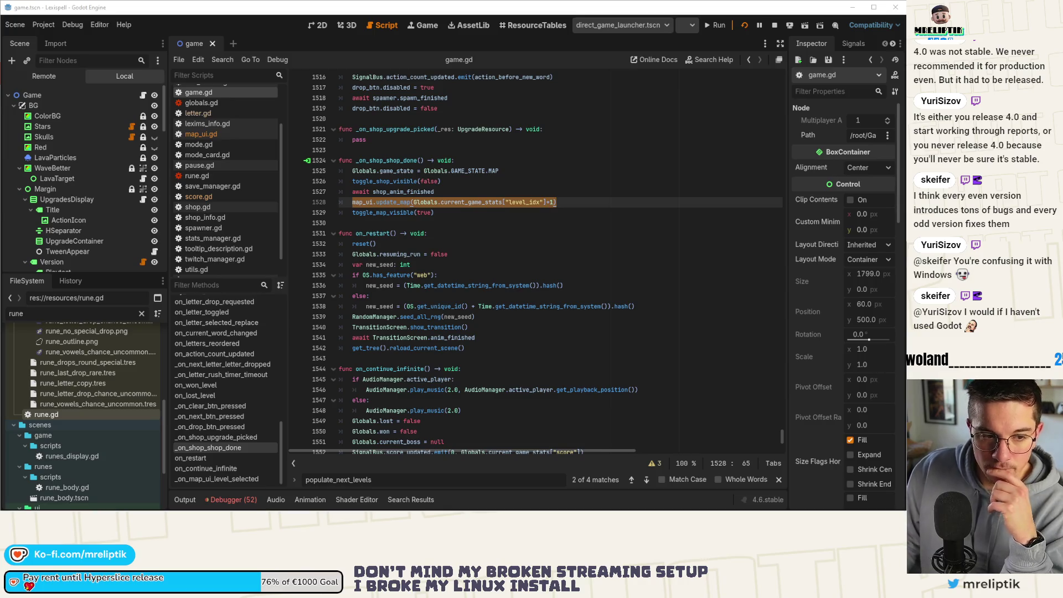
left_click(400, 213)
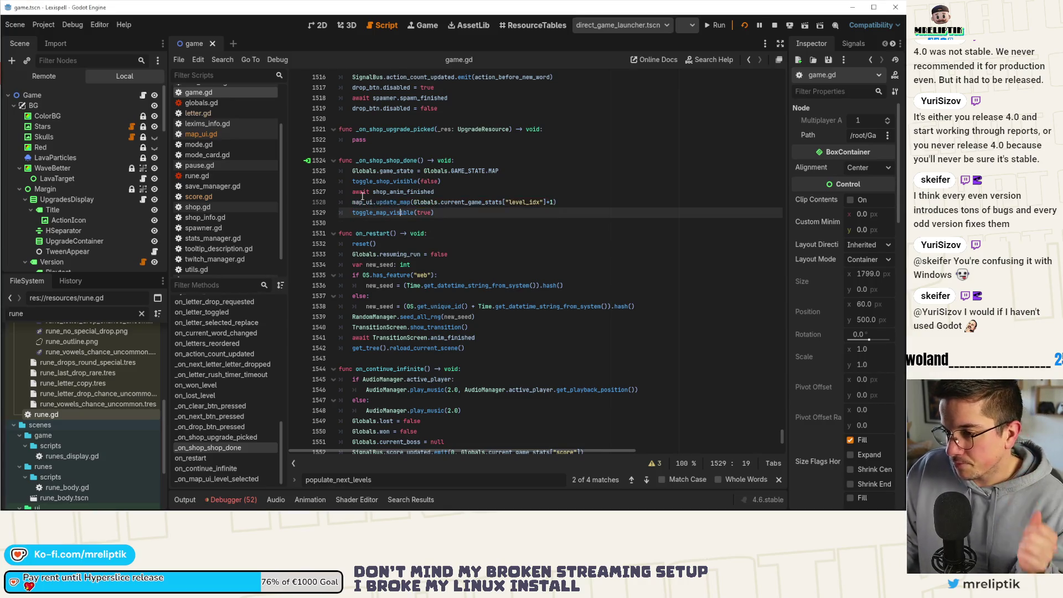
left_click_drag(346, 202, 559, 202)
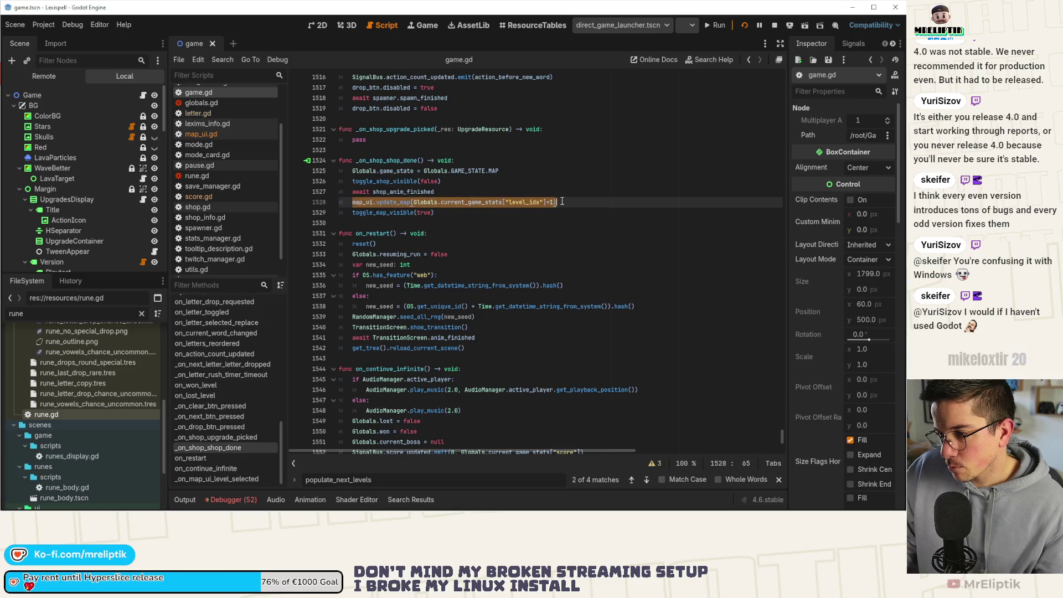
left_click(404, 202)
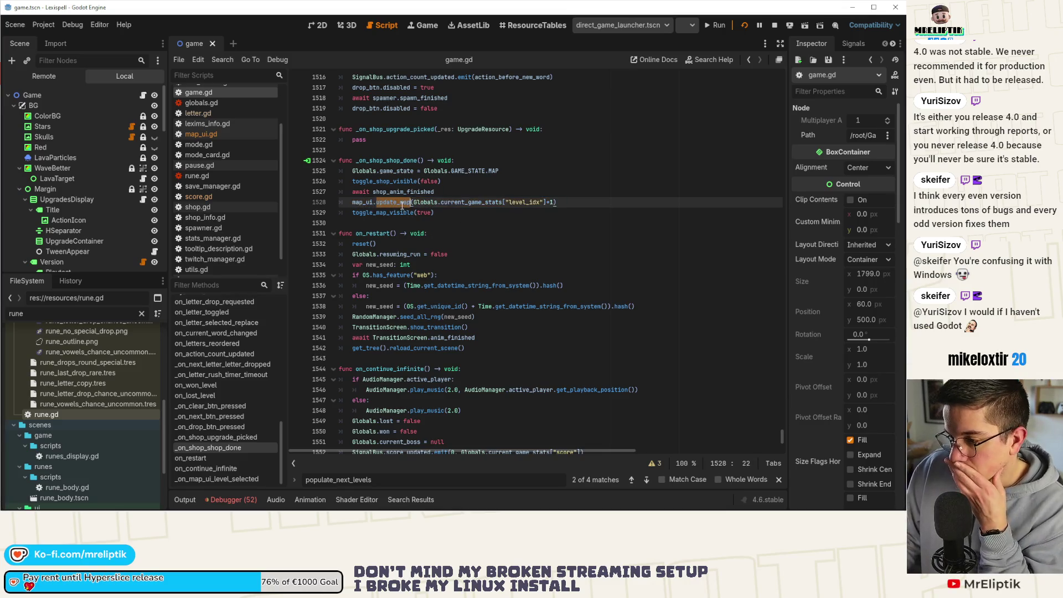
scroll(456, 255, "down", 5)
Step: Search game.gd for populate_next_levels from its line 1555 call in on_continue_infinite
scroll(455, 256, "down", 3)
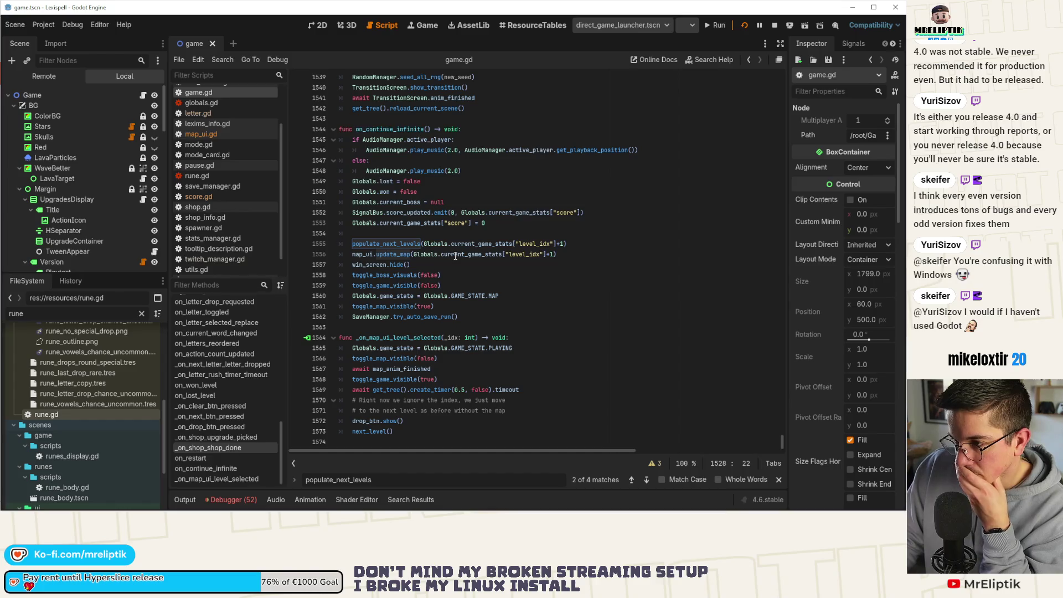
mouse_move(393, 254)
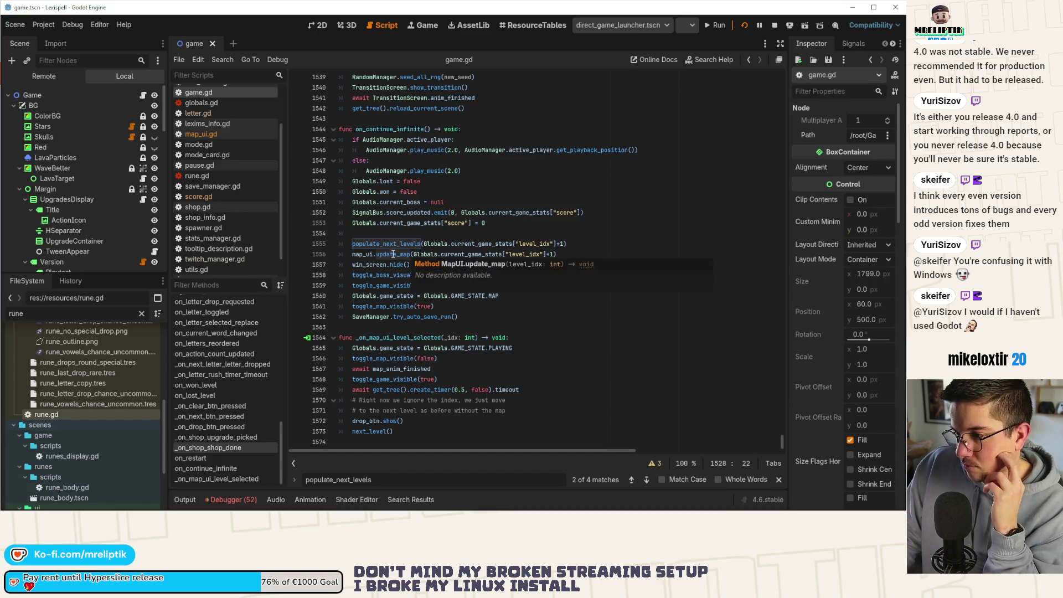
left_click(396, 243)
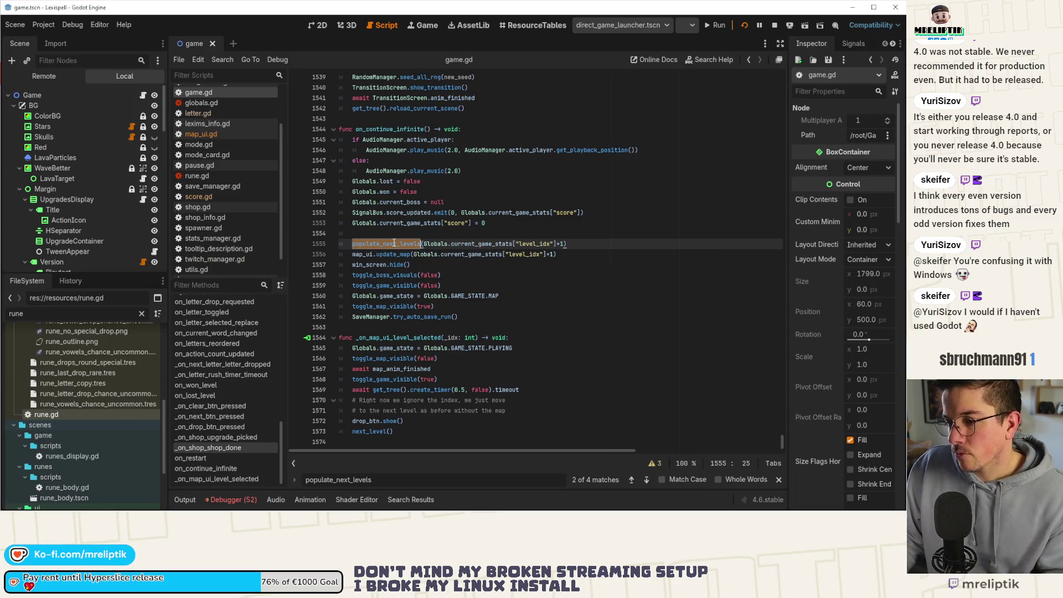
key("ctrl+f")
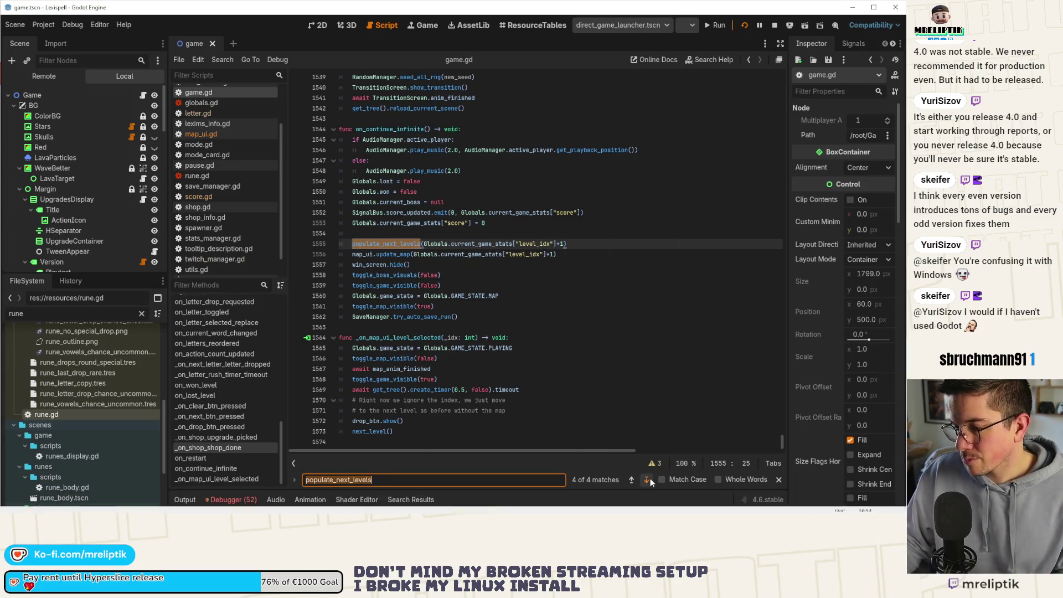
Step: Wrap the populate_next_levels search to match 1 on line 199 and review the infinite-run call before map_ui.create_map
left_click(649, 478)
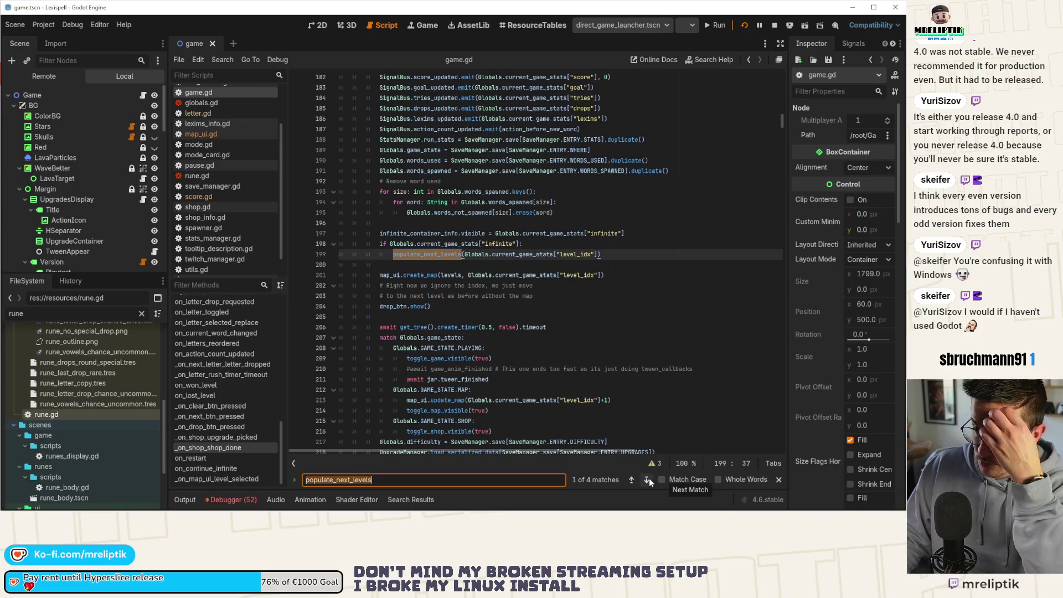
scroll(517, 319, "up", 5)
scroll(517, 320, "up", 6)
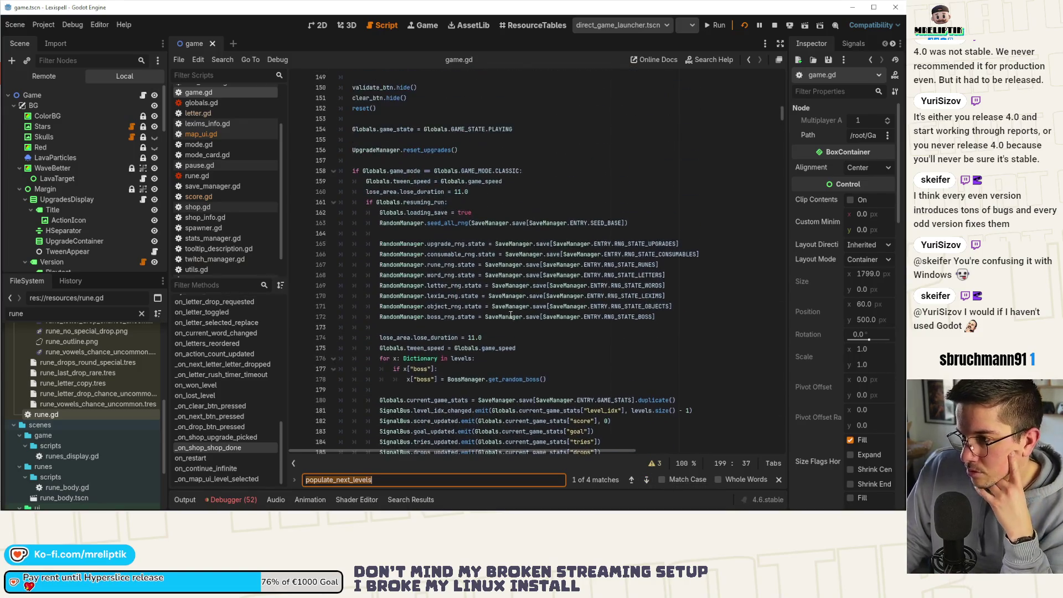
scroll(480, 207, "down", 10)
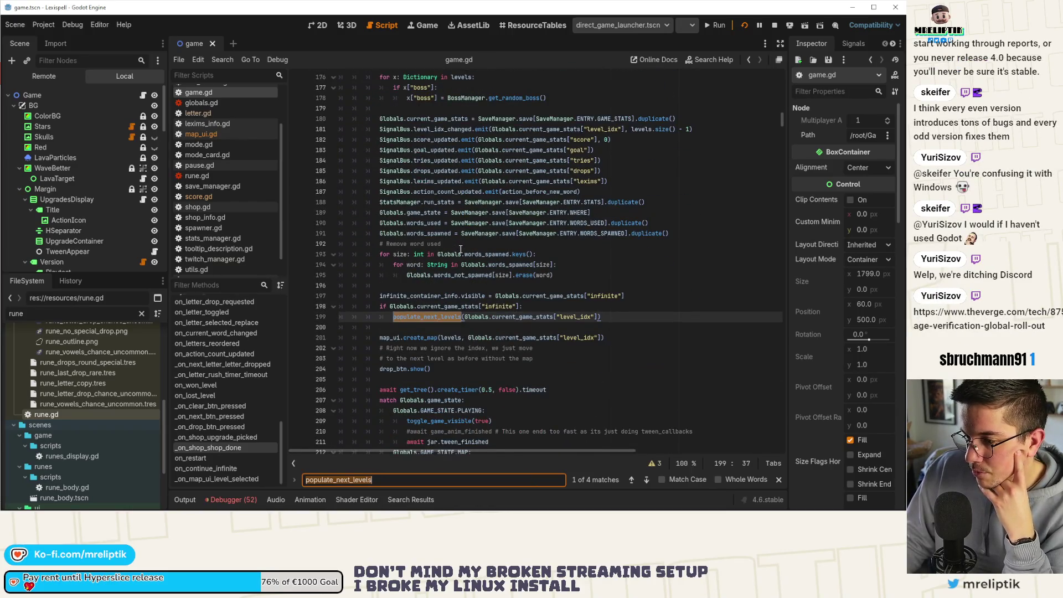
scroll(460, 250, "down", 5)
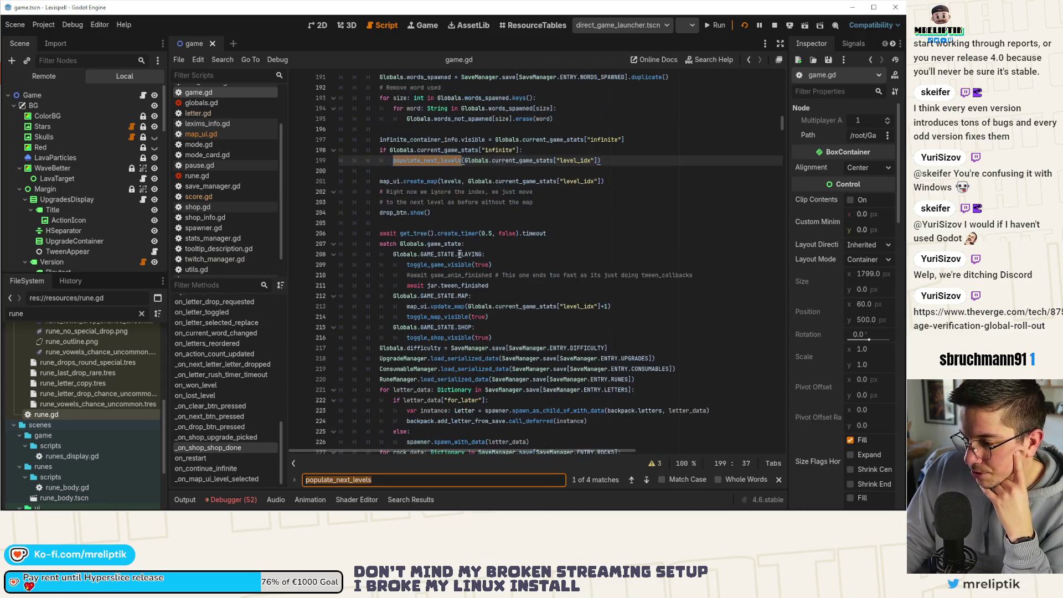
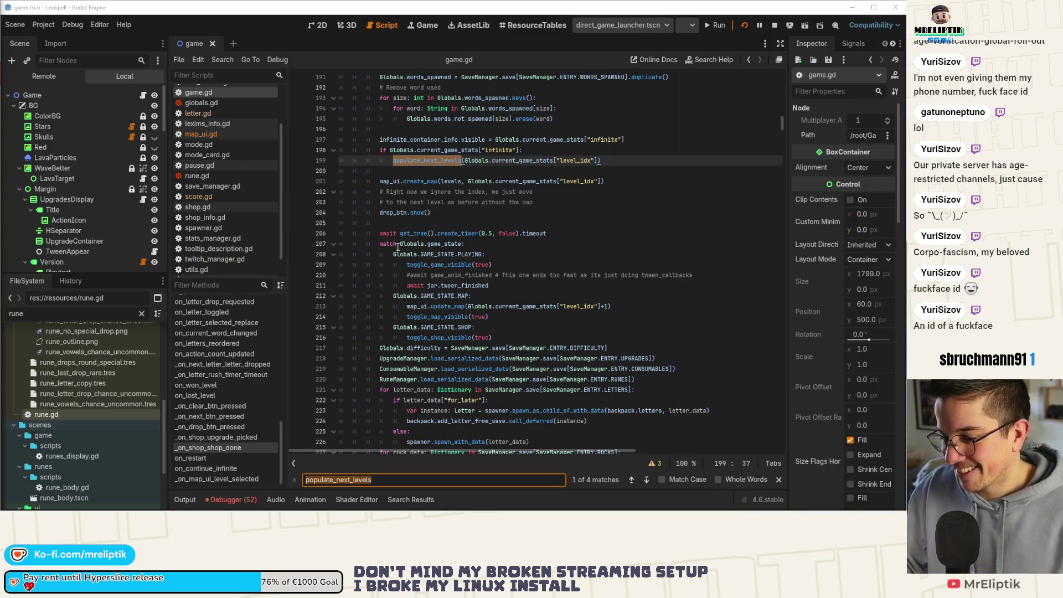
Step: Inspect the create_map call on line 201 of game.gd
left_click(443, 181)
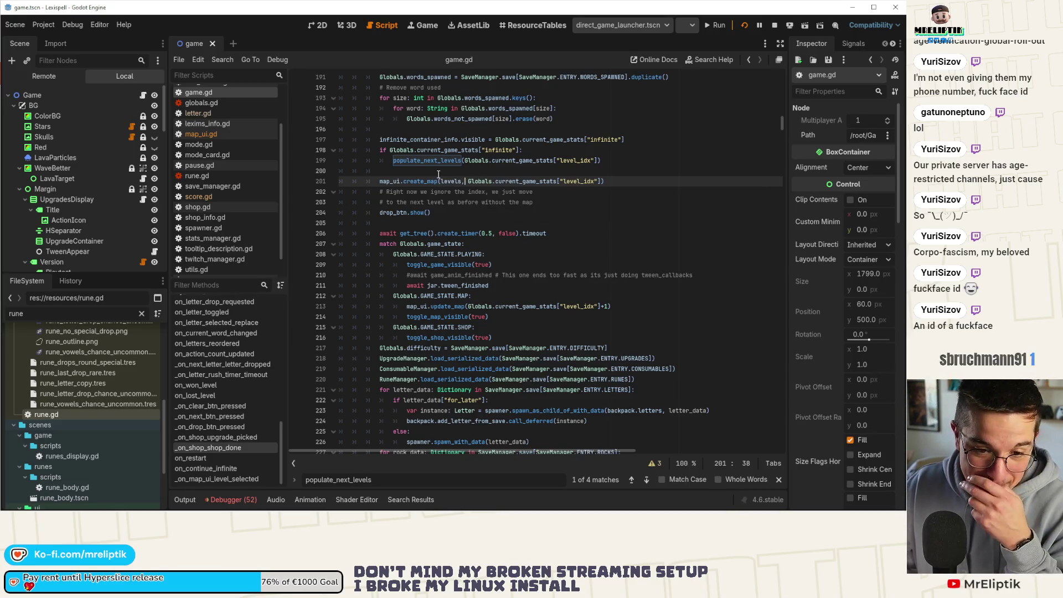
left_click(439, 162)
key("Down")
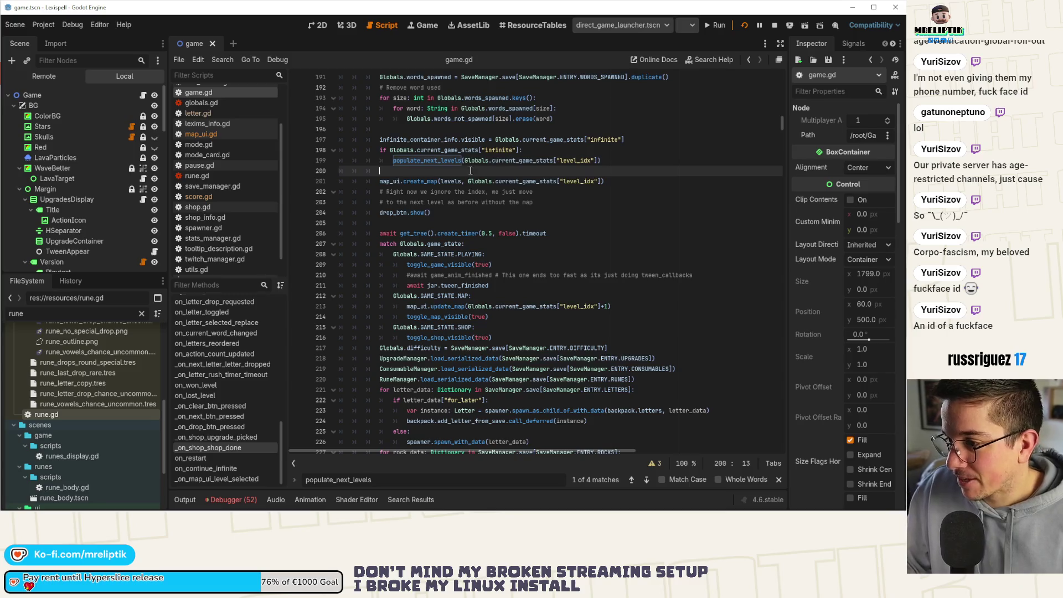
left_click_drag(379, 182, 632, 182)
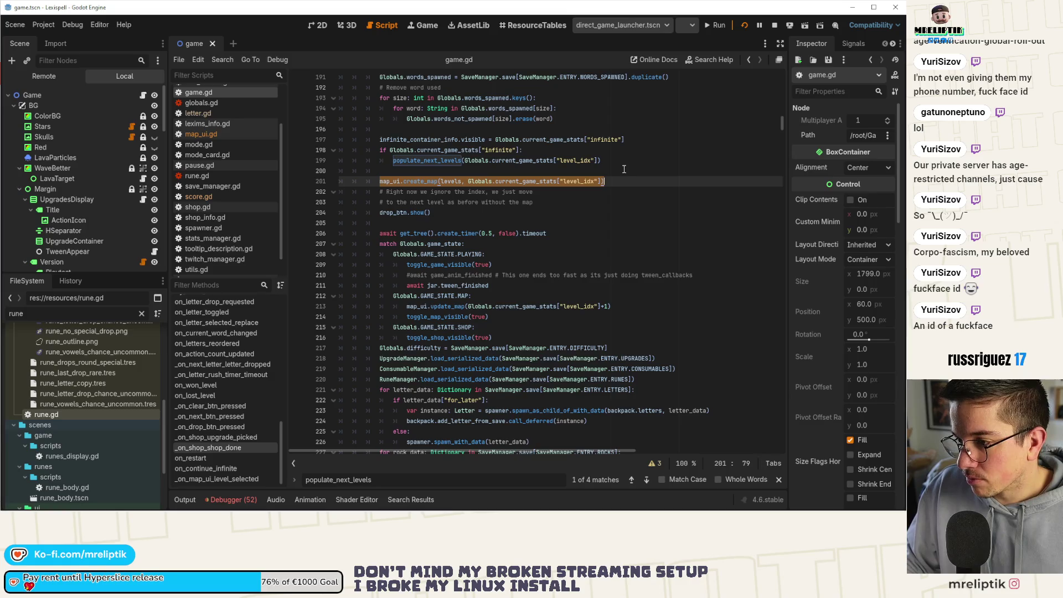
left_click(624, 169)
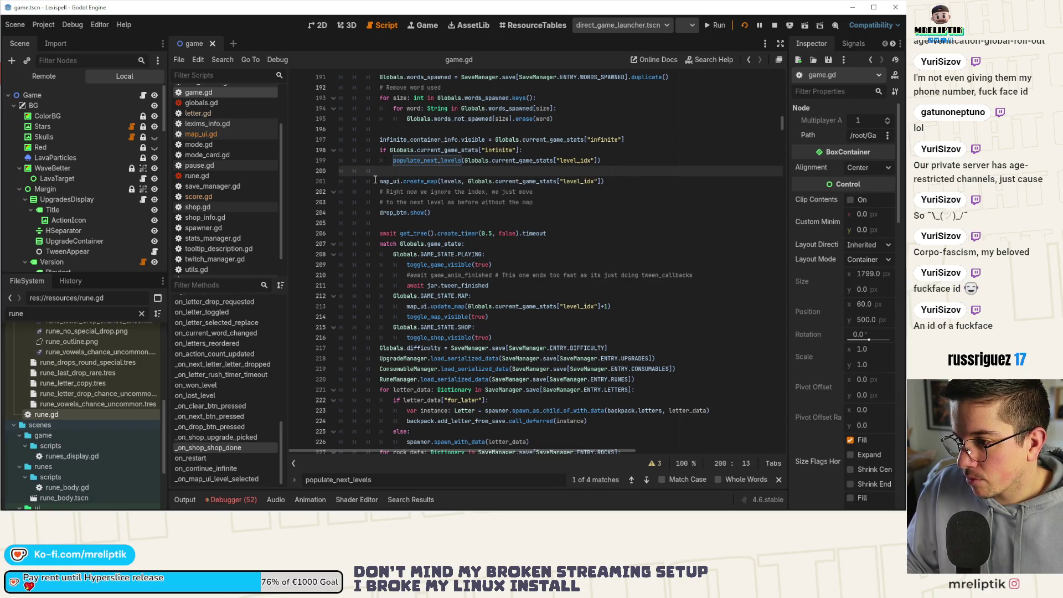
Step: Step through the populate_next_levels matches to the function's definition
left_click(647, 480)
left_click(647, 480)
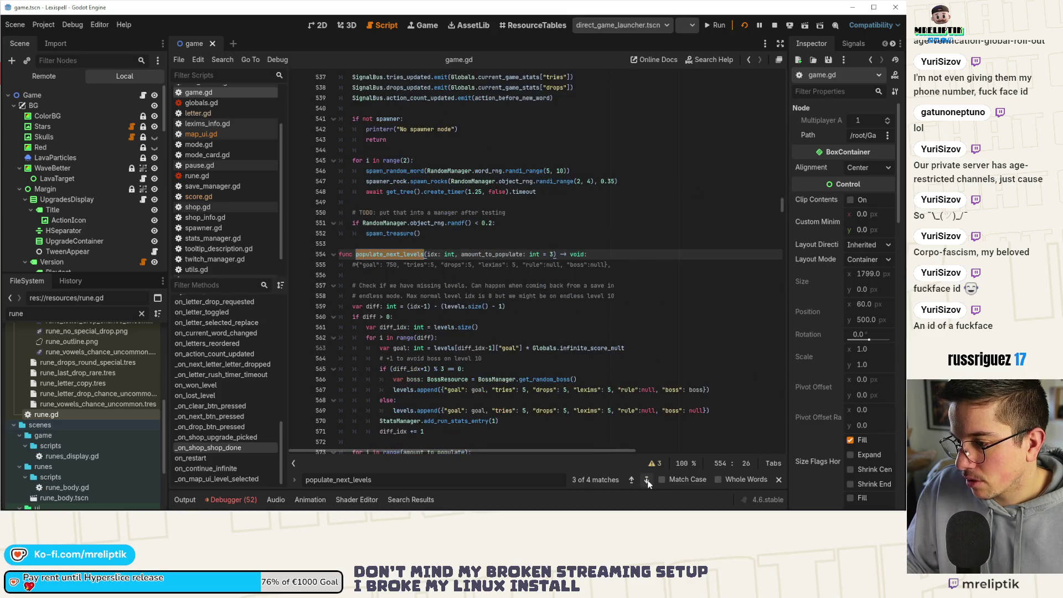
scroll(410, 301, "down", 3)
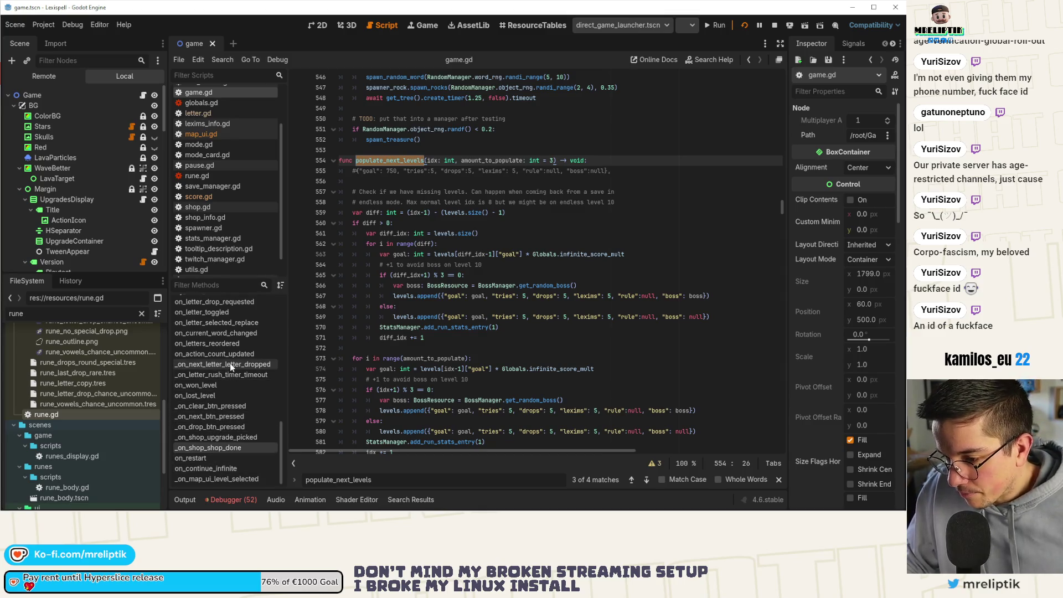
Step: Jump via the Methods list to _on_next_btn_pressed, _on_shop_shop_done, then _on_map_ui_level_selected
left_click(211, 417)
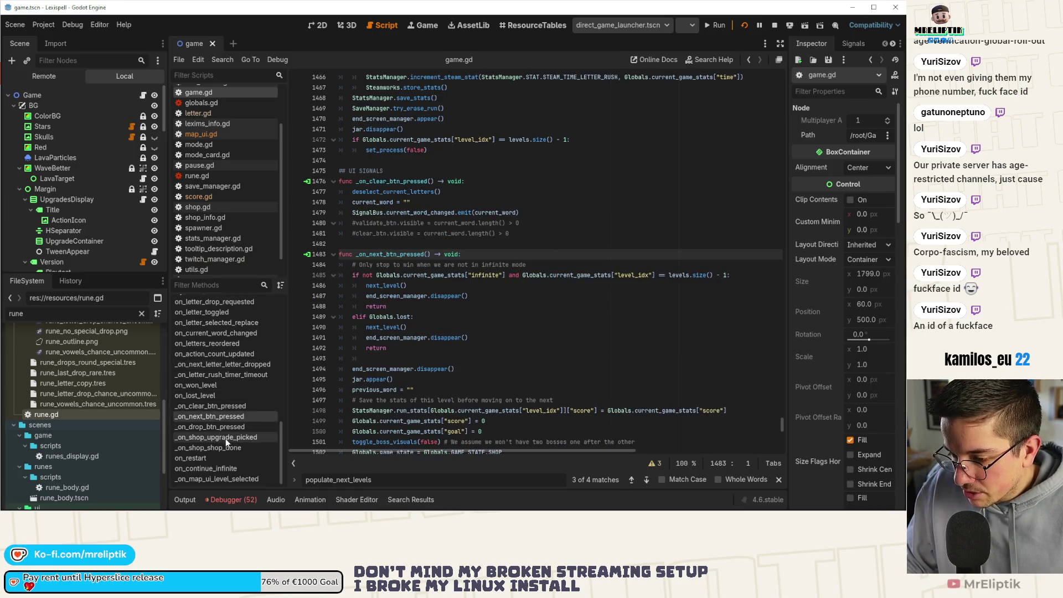
scroll(491, 289, "down", 3)
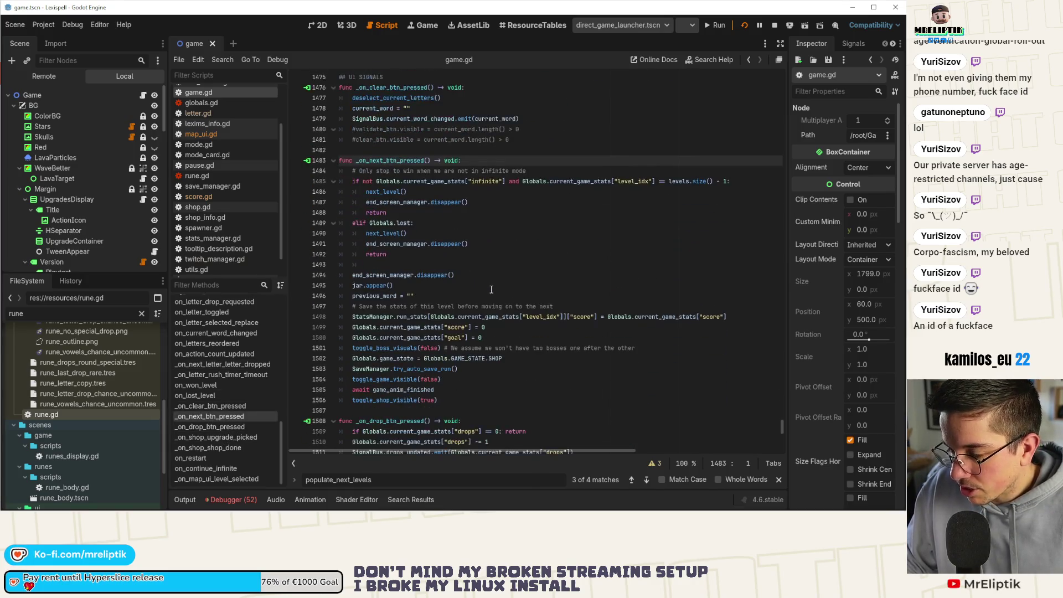
scroll(491, 289, "down", 2)
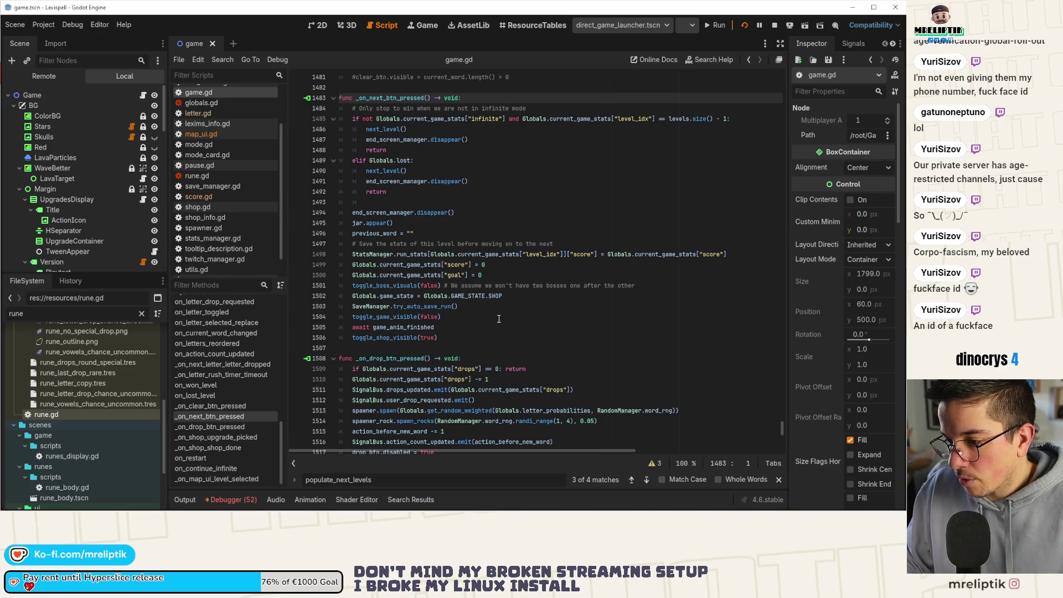
left_click(221, 449)
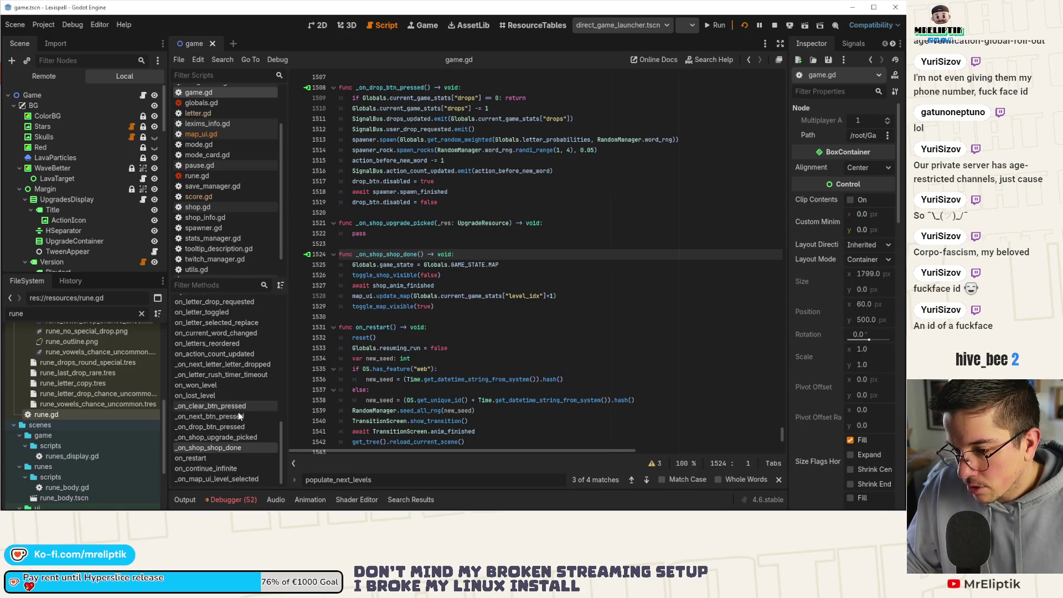
left_click(223, 479)
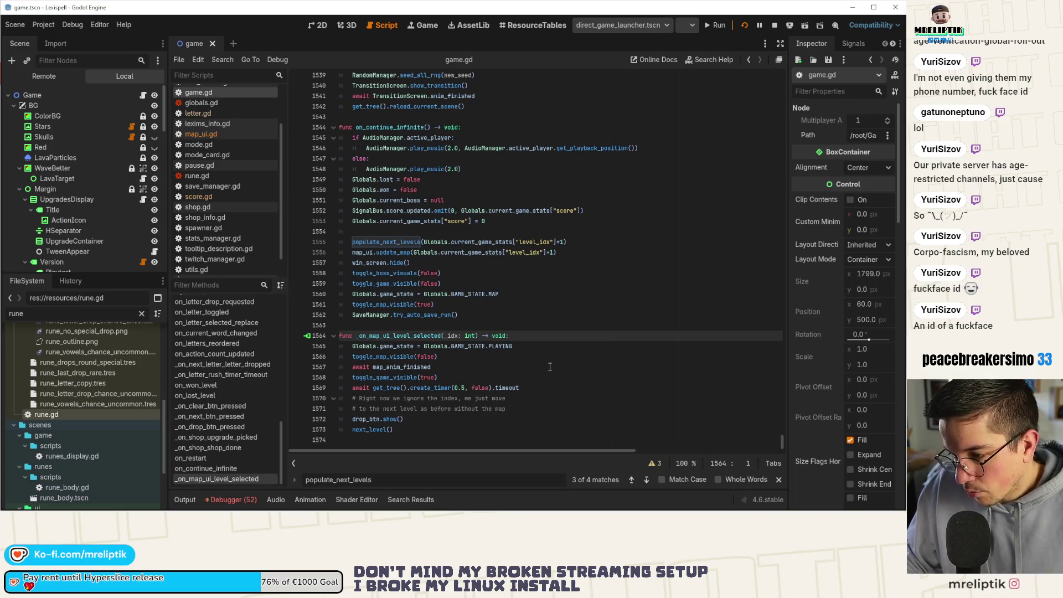
Step: Move _on_map_ui_level_selected to just below _on_shop_shop_done and save the script
left_click_drag(407, 431, 336, 330)
key("ctrl+c")
key("BackSpace")
key("BackSpace")
scroll(434, 359, "up", 5)
left_click(388, 264)
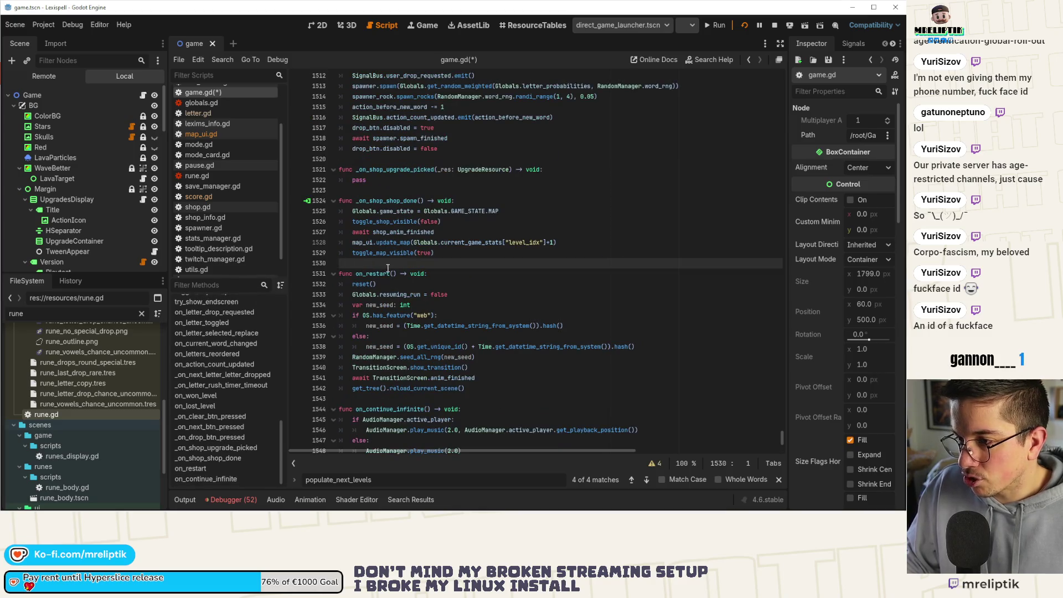
key("Return")
key("Return")
key("ctrl+v")
left_click(388, 266)
key("Delete")
key("ctrl+s")
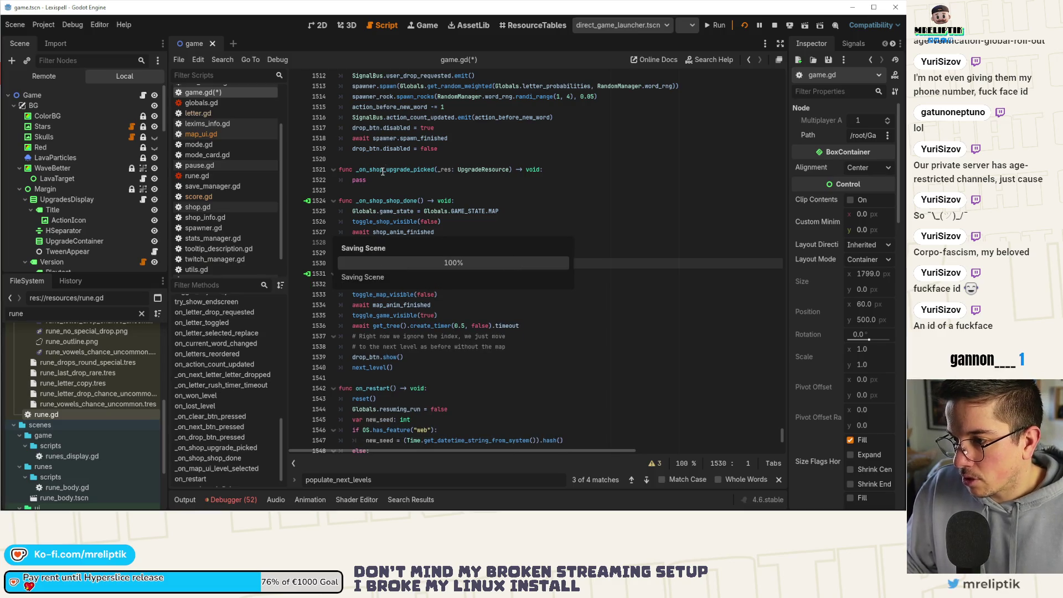
Step: Delete the unused _on_shop_upgrade_picked function and save again
left_click(407, 175)
key("ctrl+shift+k")
key("ctrl+shift+k")
key("ctrl+shift+k")
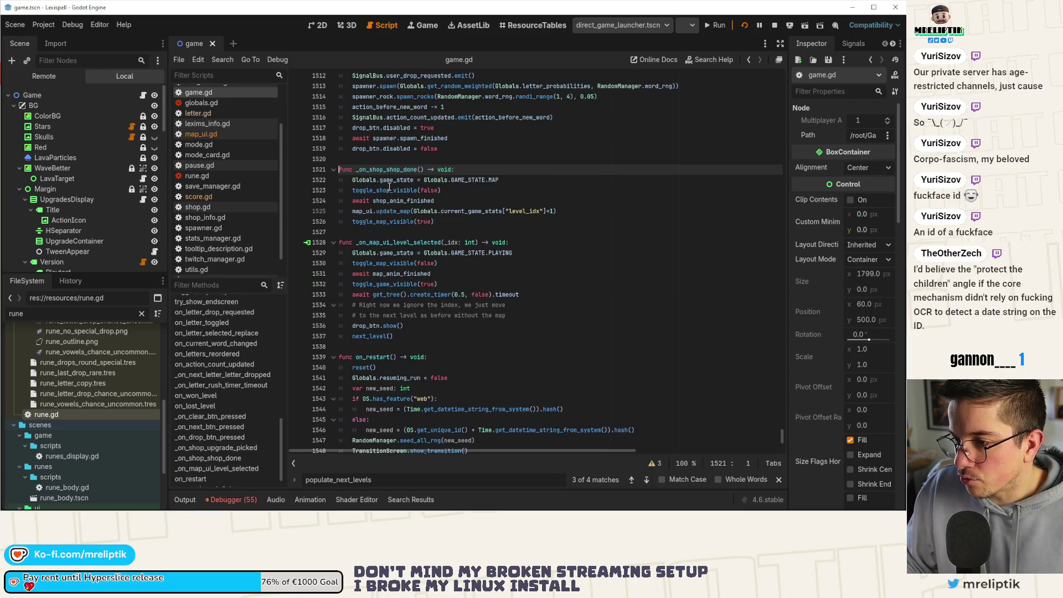
key("ctrl+s")
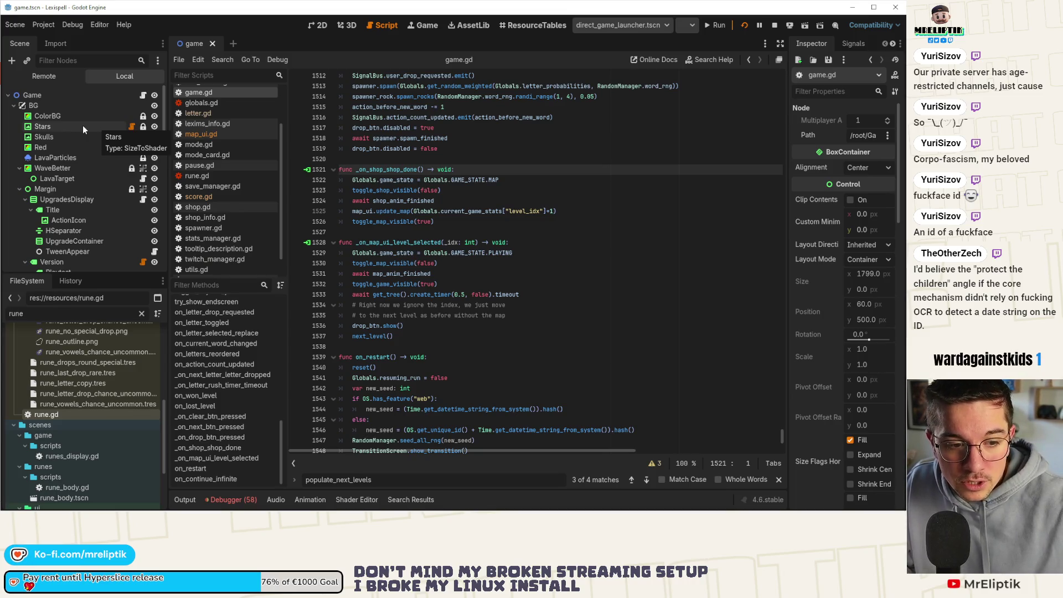
Step: Collapse the Sprite2D, Polygon2D and Decoration nodes in the scene tree
scroll(89, 175, "down", 2)
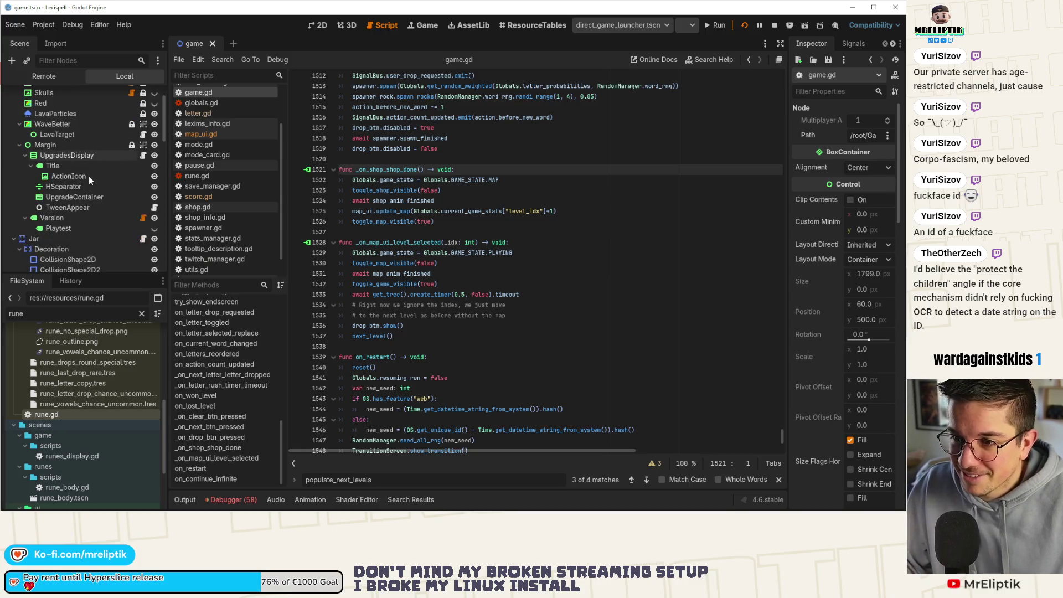
scroll(89, 177, "down", 4)
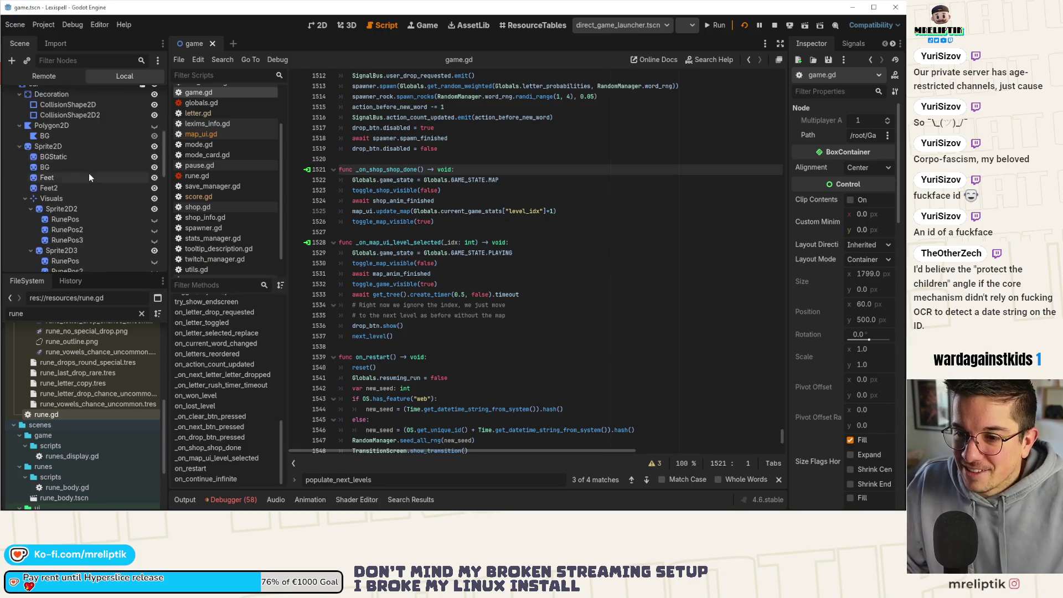
left_click(19, 213)
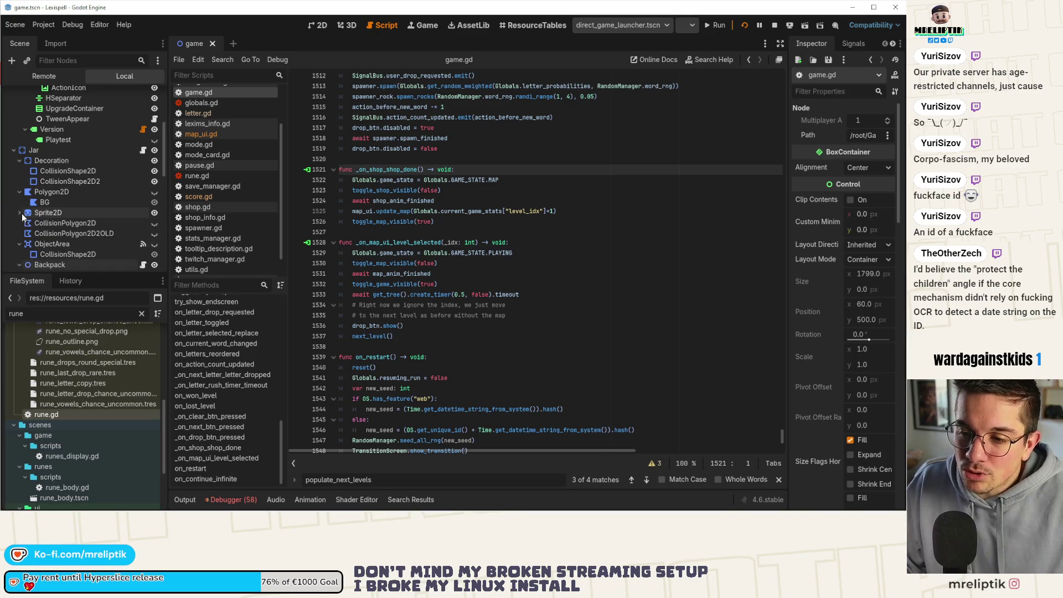
left_click(19, 192)
left_click(20, 161)
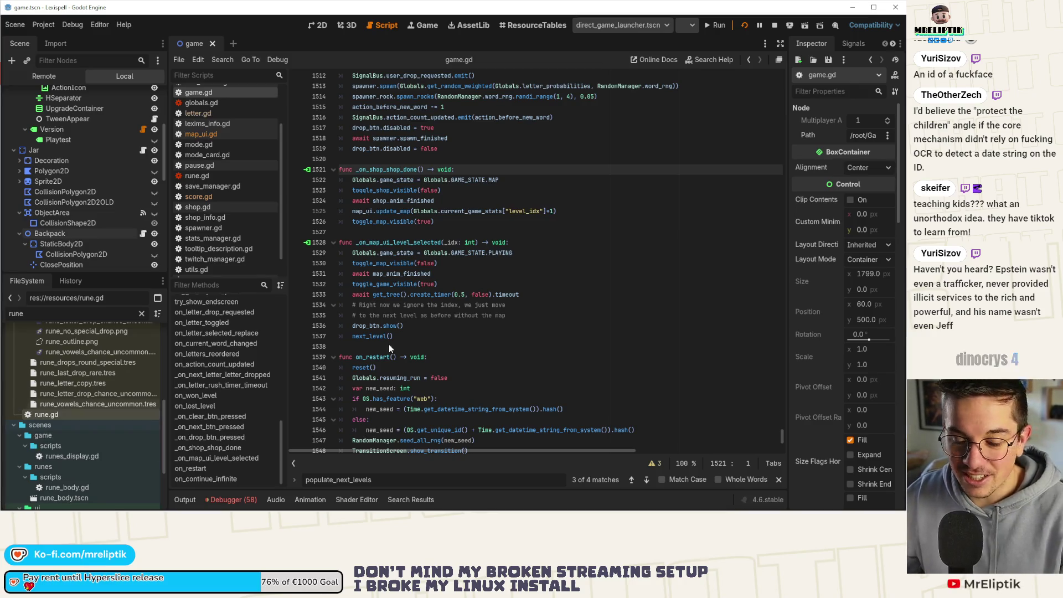
Step: Follow the update_map call on line 1525 in _on_shop_shop_done to its definition in map_ui.gd
left_click(487, 274)
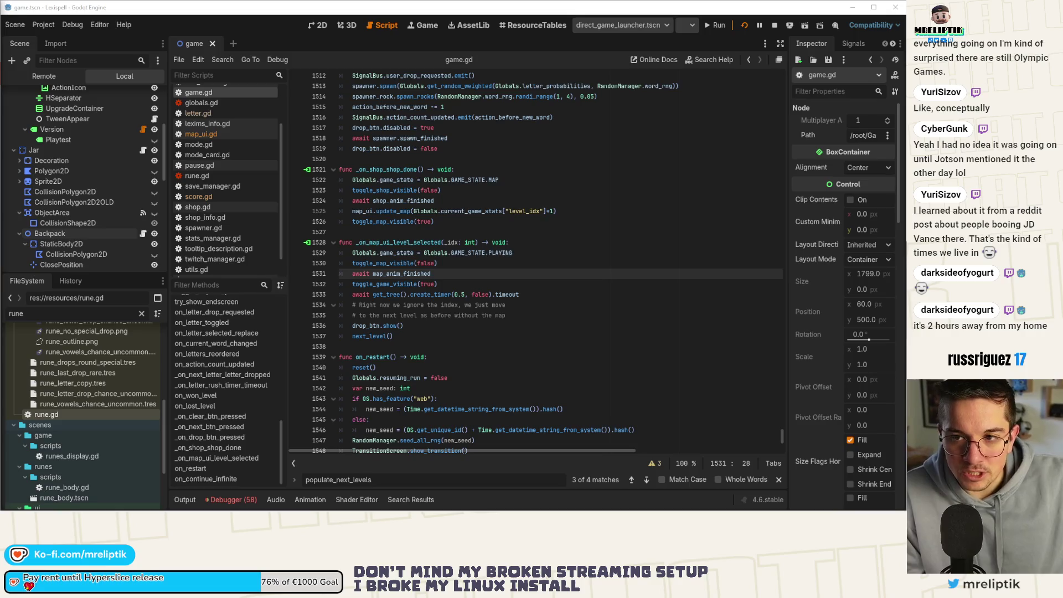
scroll(376, 159, "down", 2)
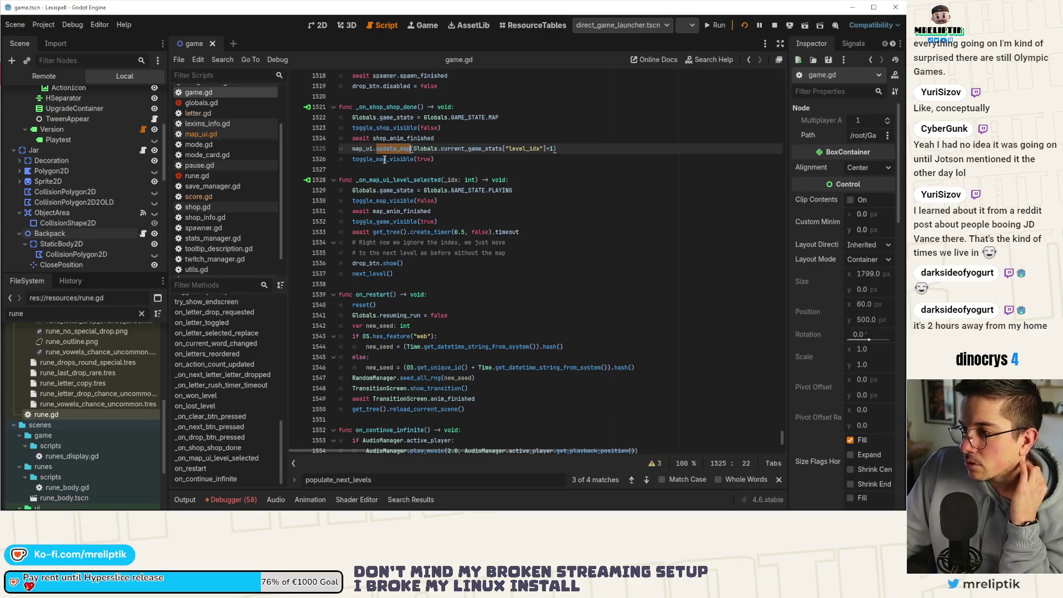
left_click(376, 159)
double_click(384, 149)
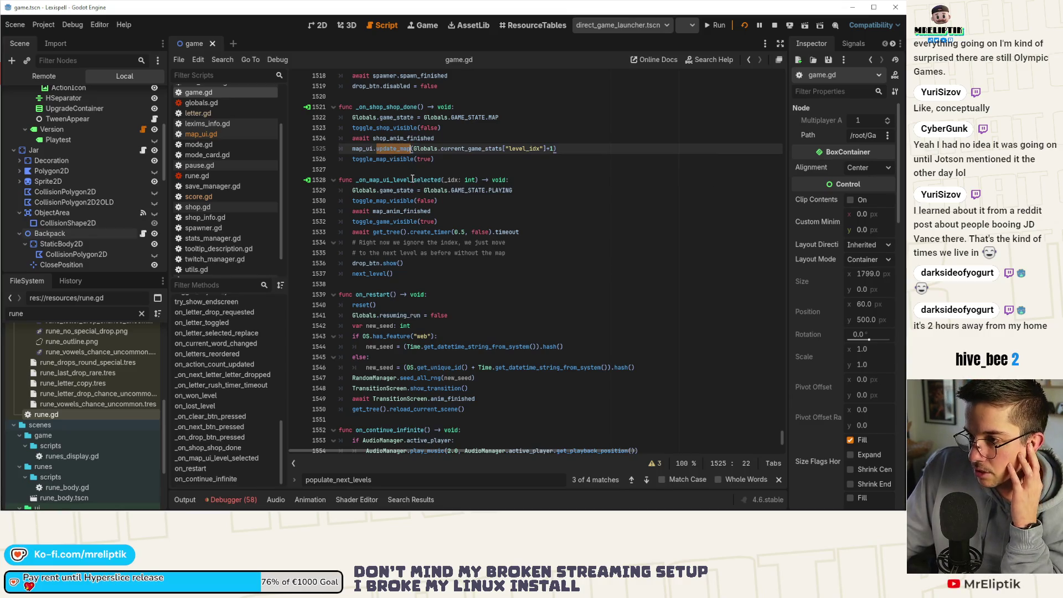
left_click(397, 150)
double_click(397, 149)
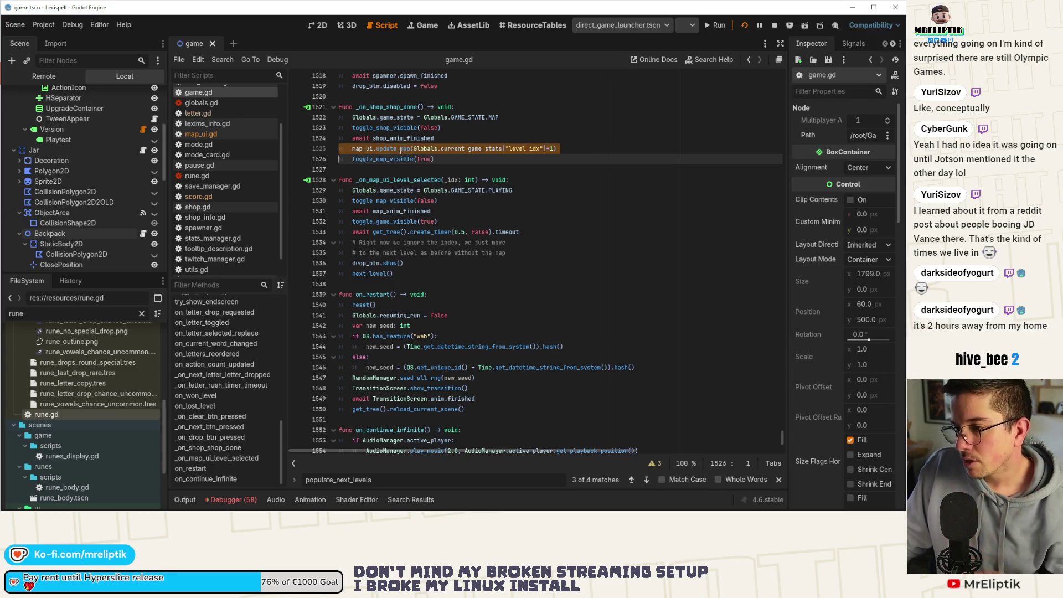
left_click(396, 145, "ctrl")
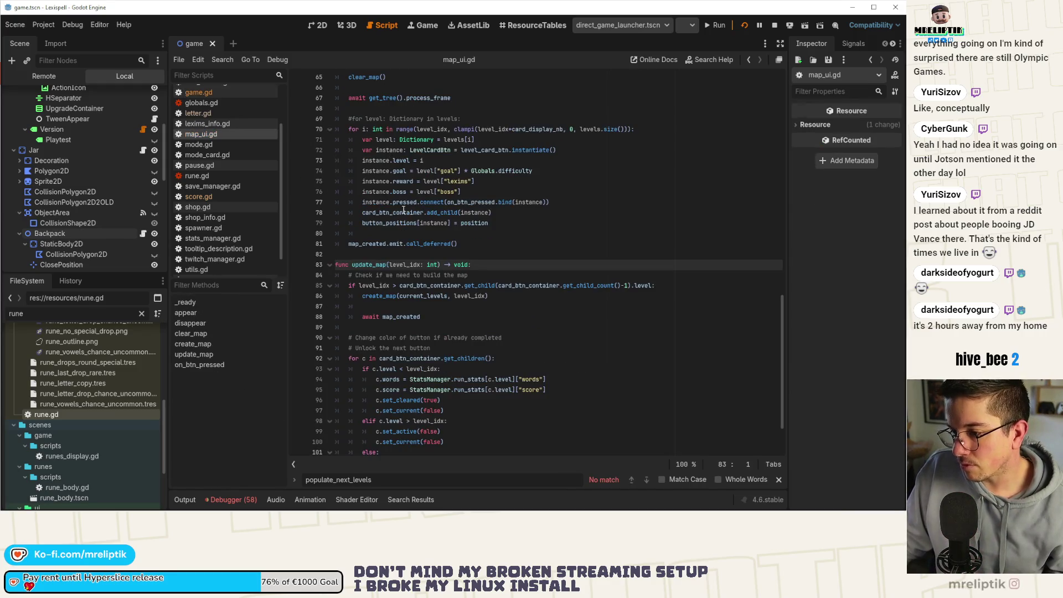
Step: Review update_map's level_idx parameter and its wait for map_created
scroll(407, 198, "down", 2)
left_click(377, 224)
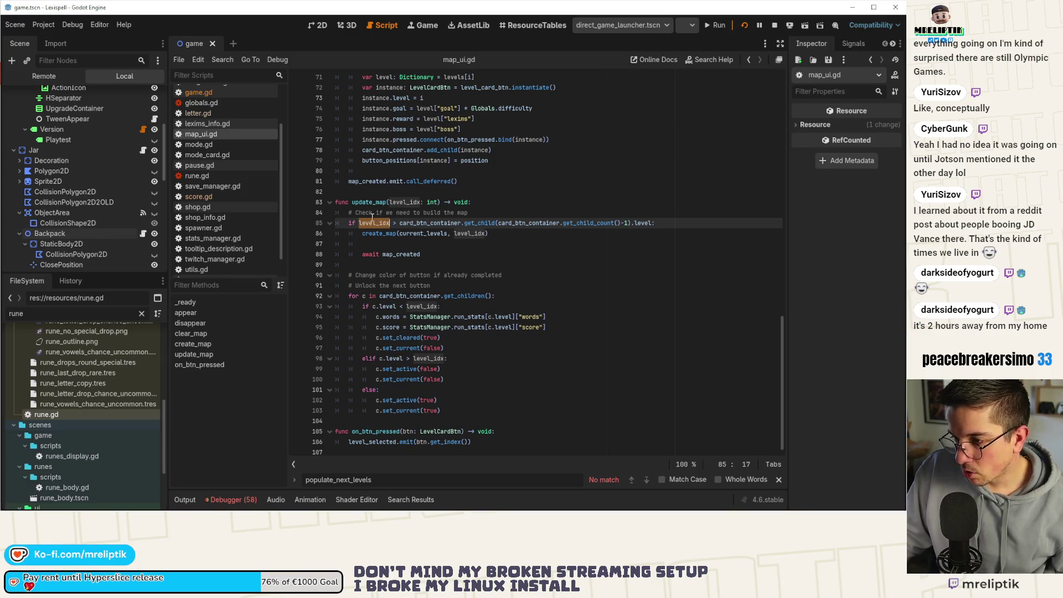
left_click(439, 251)
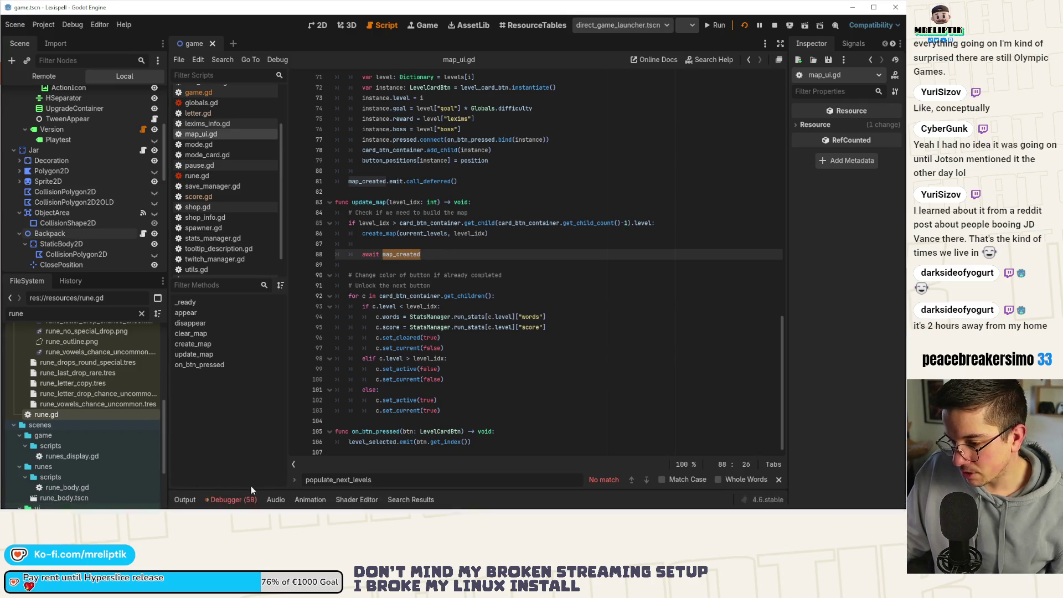
Step: Check the Debugger Errors list, close it, and switch to the running game
left_click(232, 499)
scroll(232, 480, "down", 3)
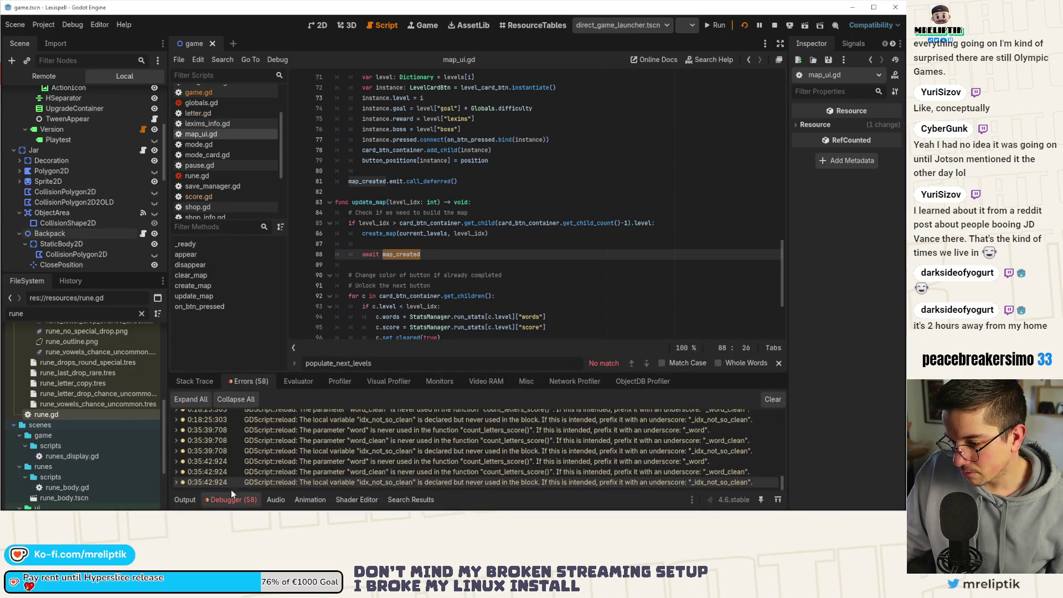
left_click(230, 500)
scroll(133, 102, "up", 5)
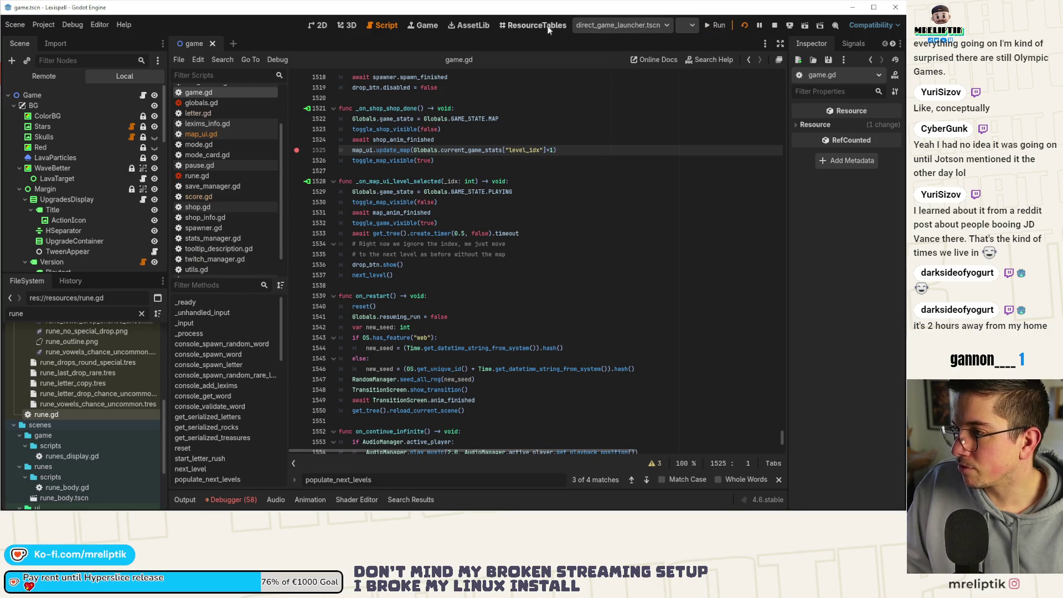
left_click(428, 25)
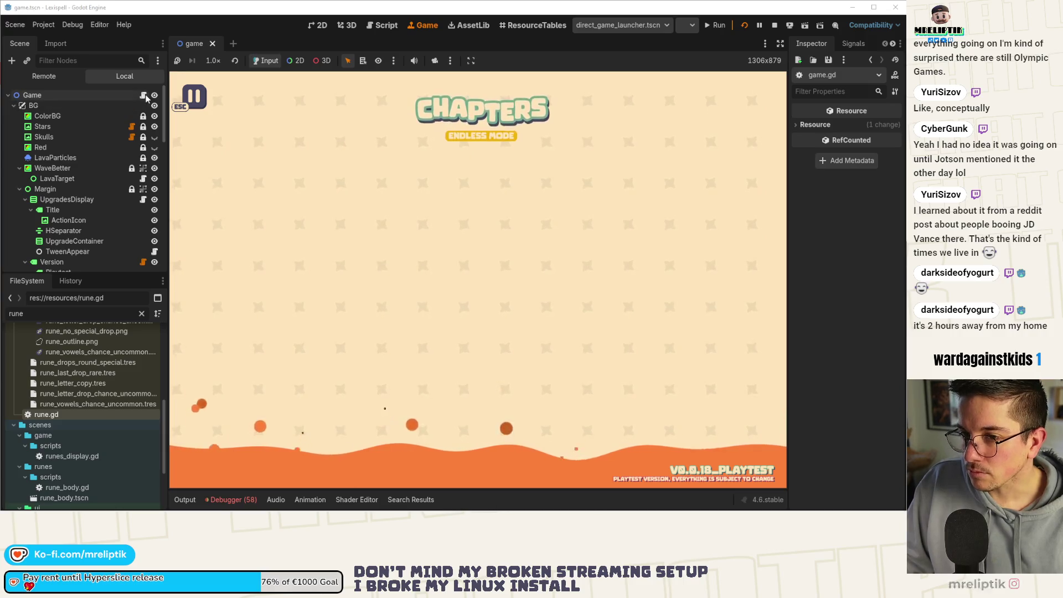
Step: Restart the game with F5 and dismiss the playtest welcome panel
key("F5")
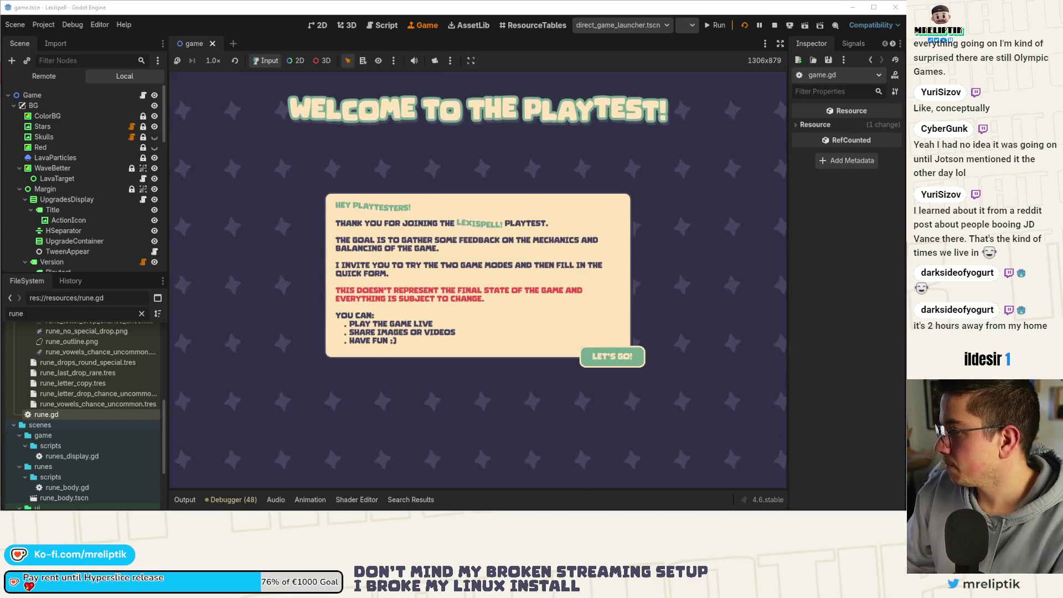
left_click(603, 361)
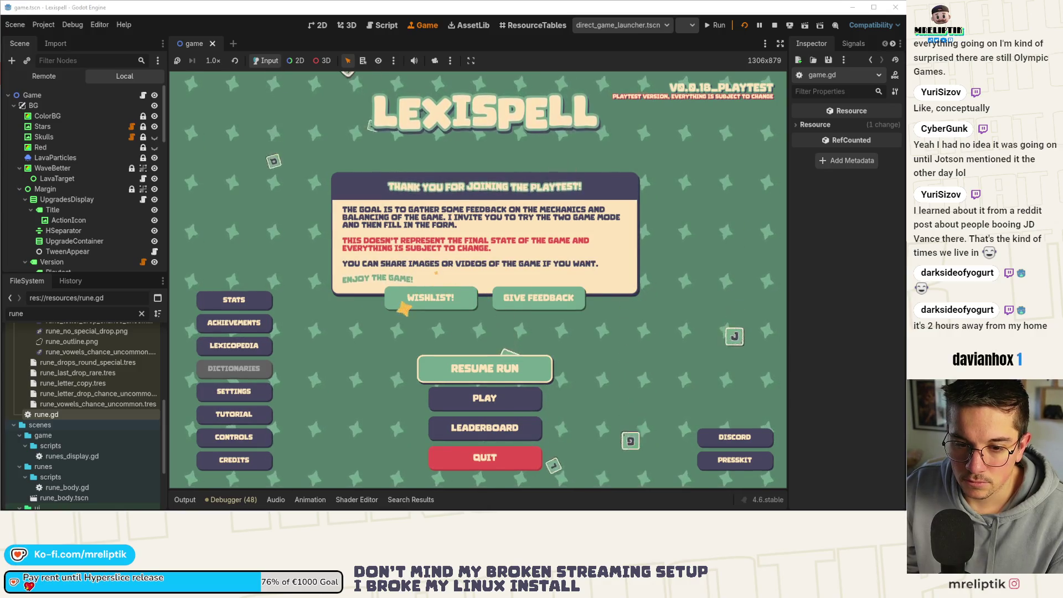
Step: Start a new Classic Craft run in English and enter Chapter 1
left_click(496, 367)
left_click(421, 338)
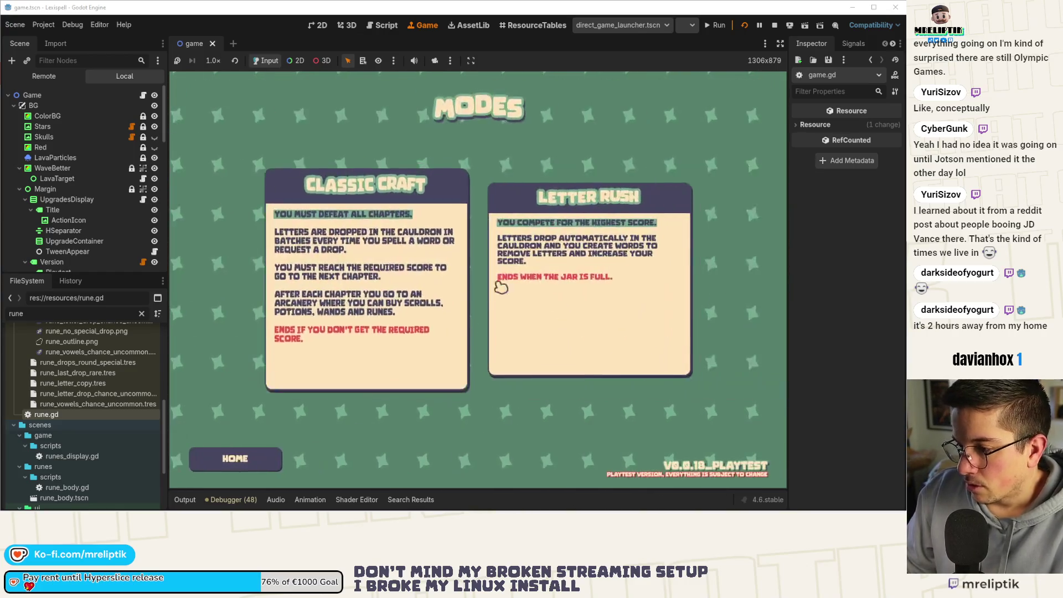
left_click(378, 281)
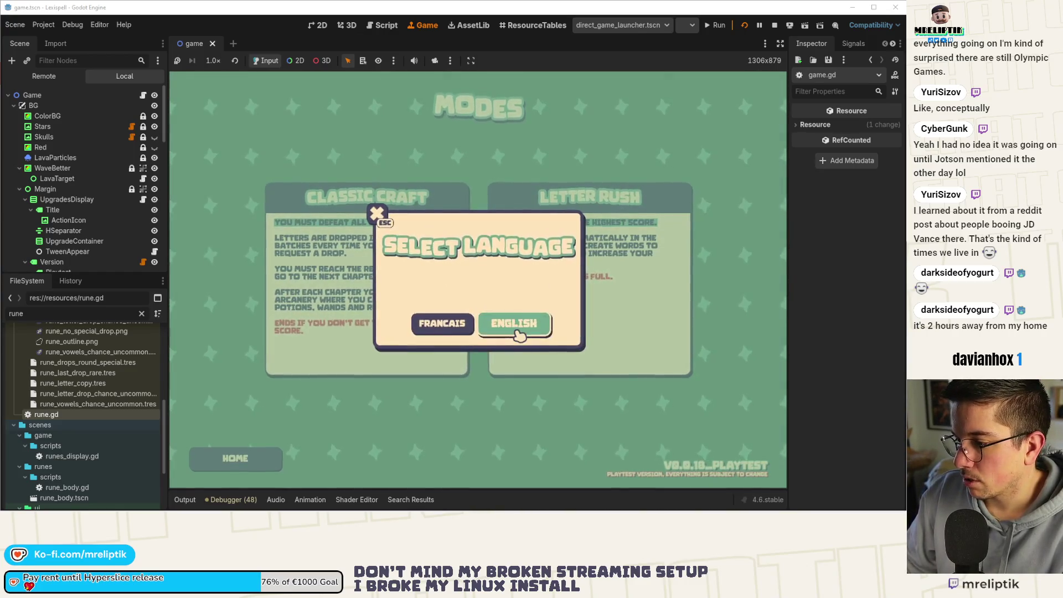
left_click(437, 339)
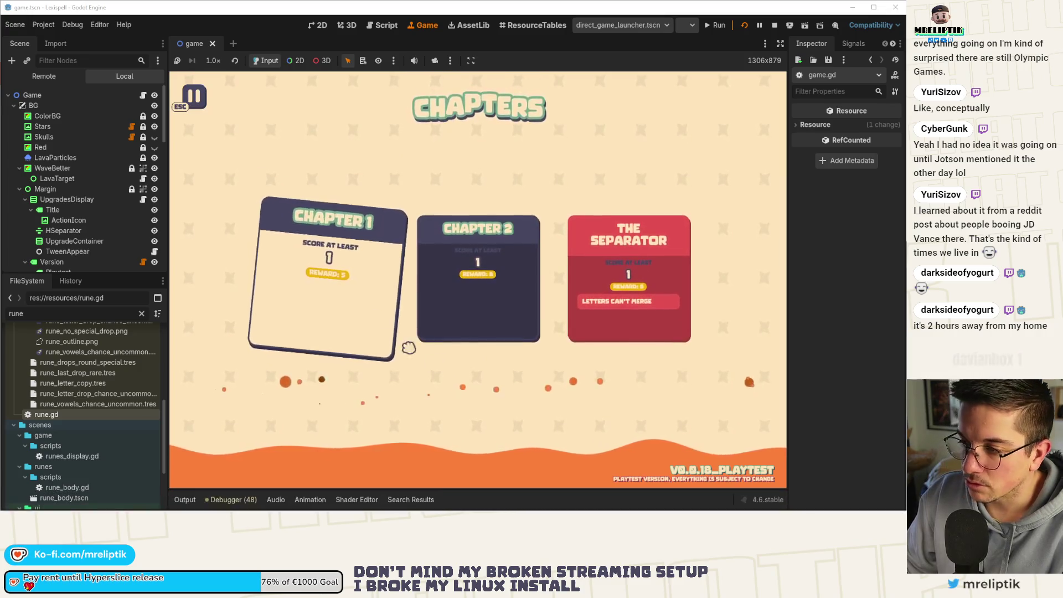
left_click(422, 354)
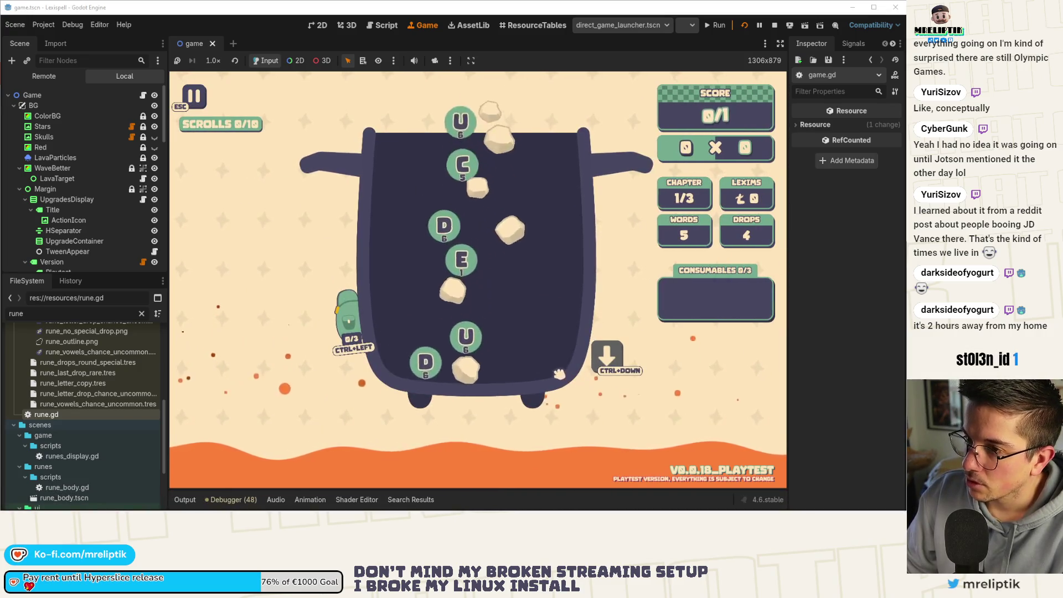
Step: Spell and submit CURE, then continue from the results to the Arcanery shop
left_click(455, 372)
key("e")
key("u")
key("r")
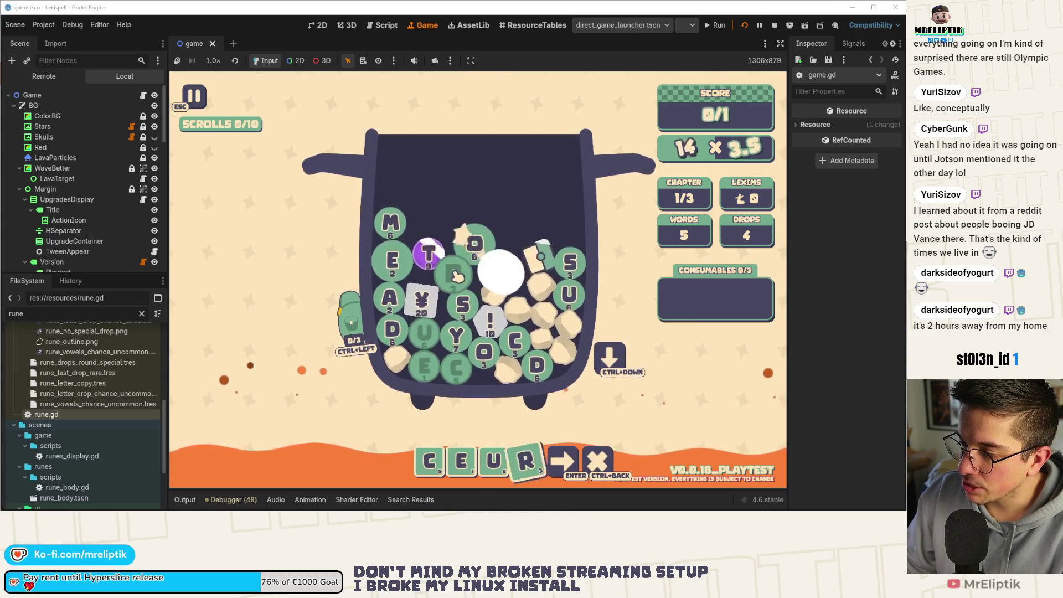
left_click_drag(461, 460, 539, 461)
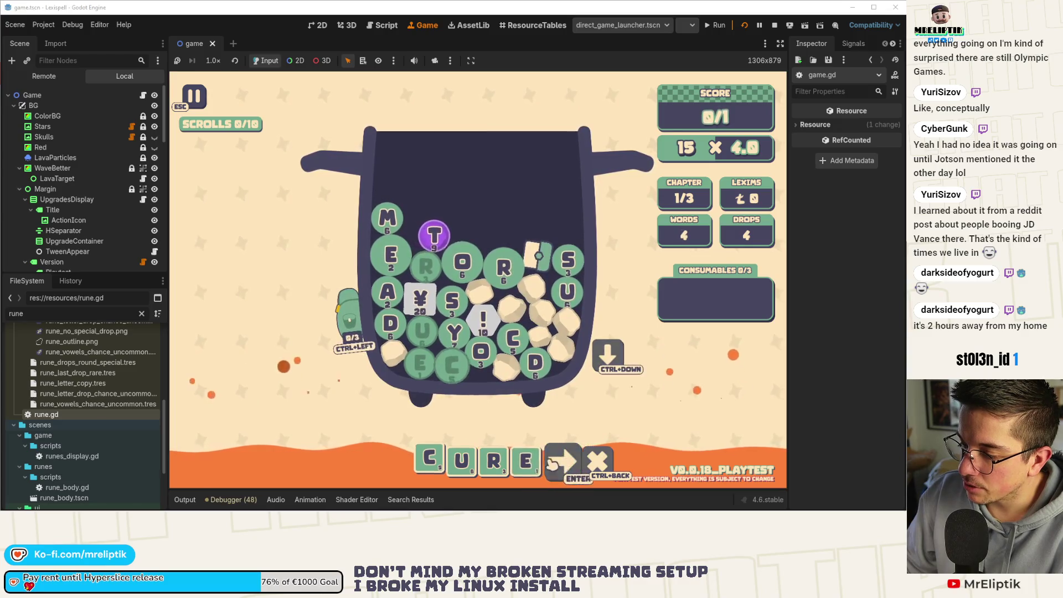
key("Return")
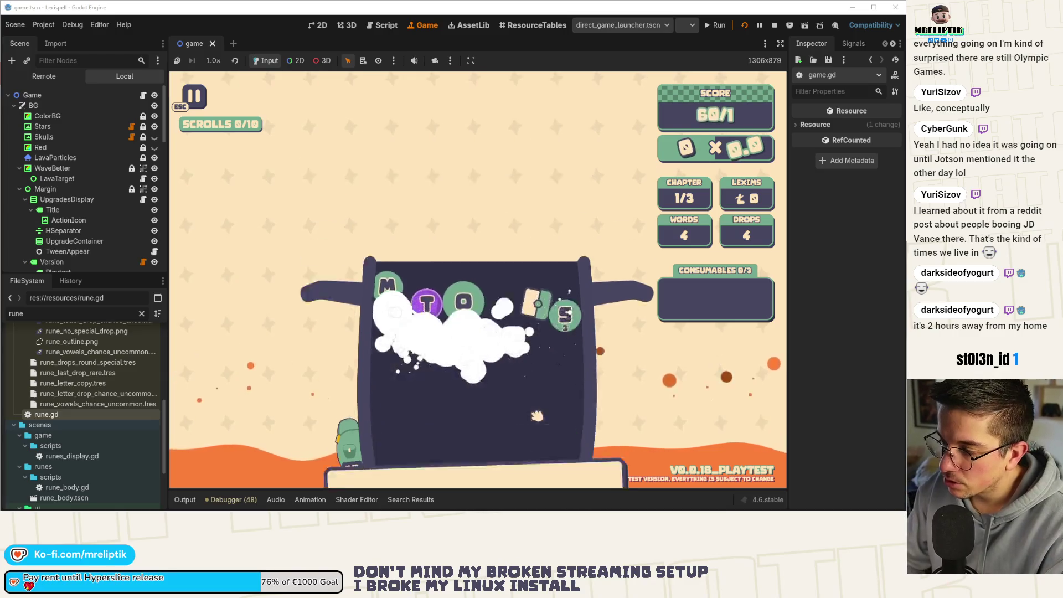
left_click(563, 293)
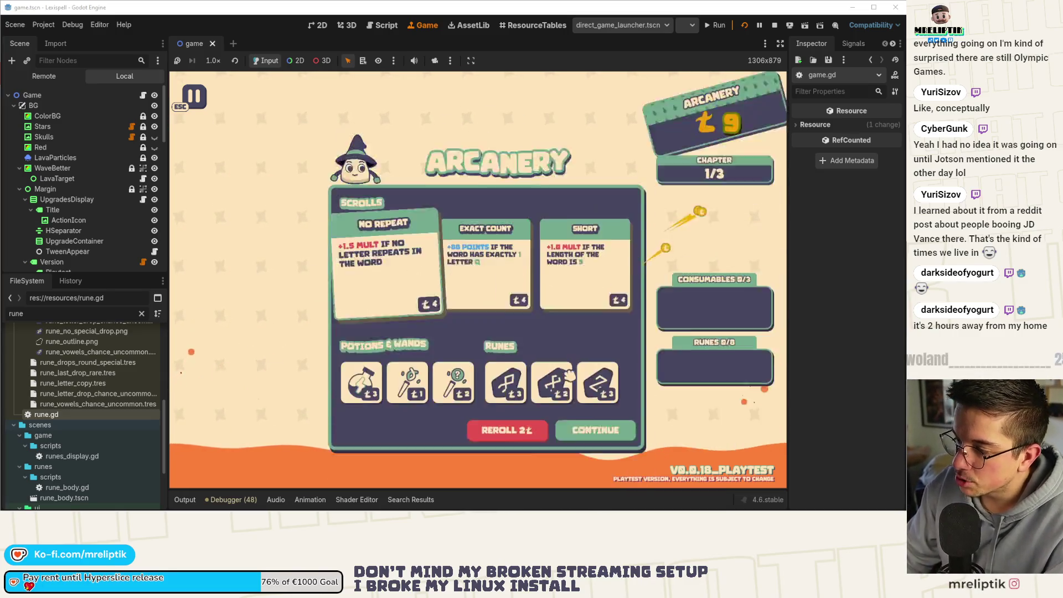
Step: Leave the shop, resume past the breakpoint, and clear chapter 2 with the word POT
left_click(593, 423)
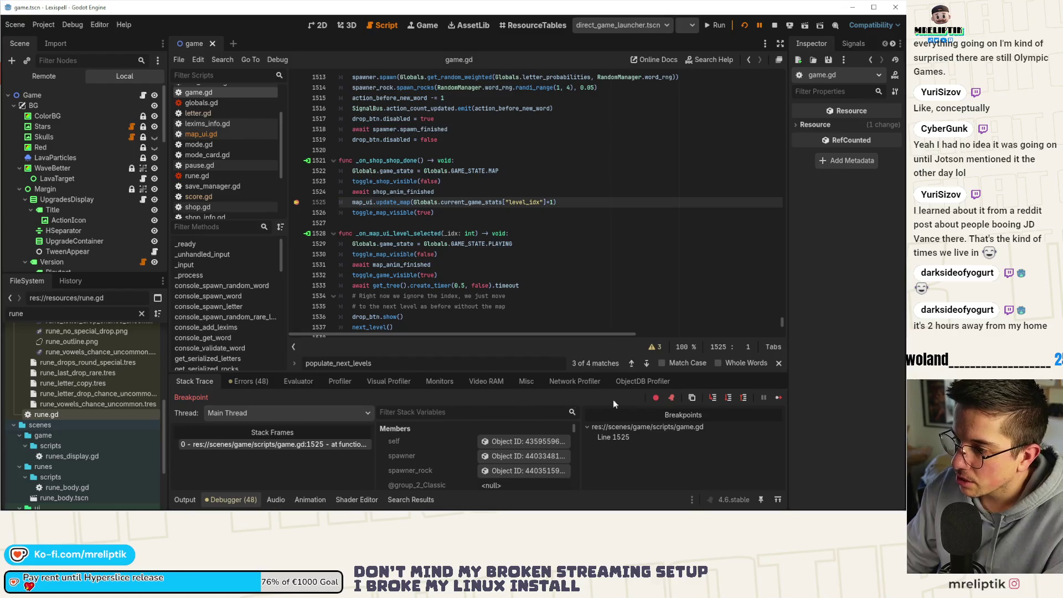
left_click(779, 398)
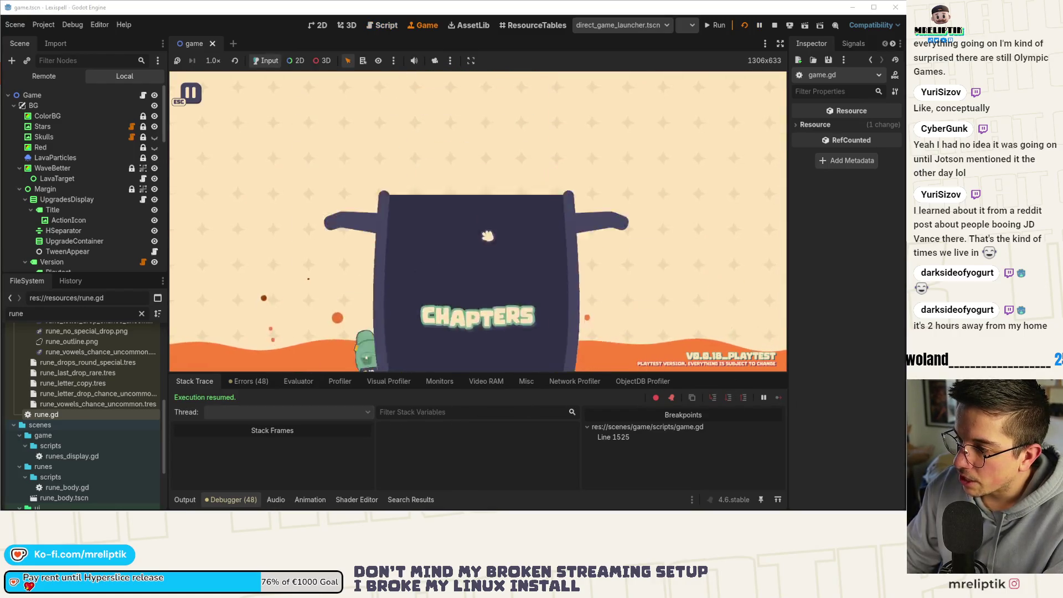
left_click(463, 271)
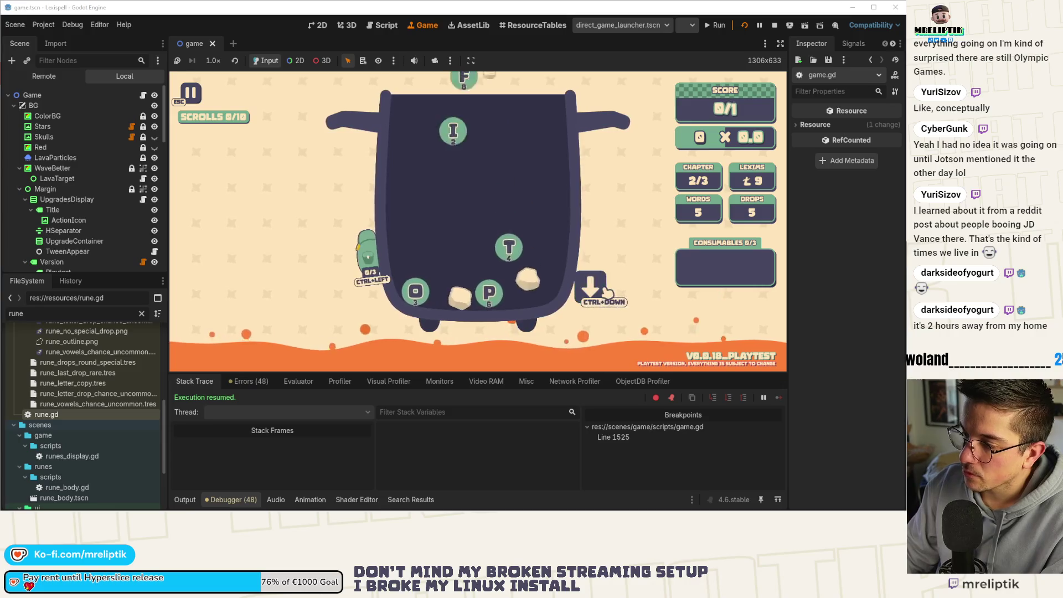
left_click(524, 293)
left_click(455, 295)
left_click(548, 283)
key("Return")
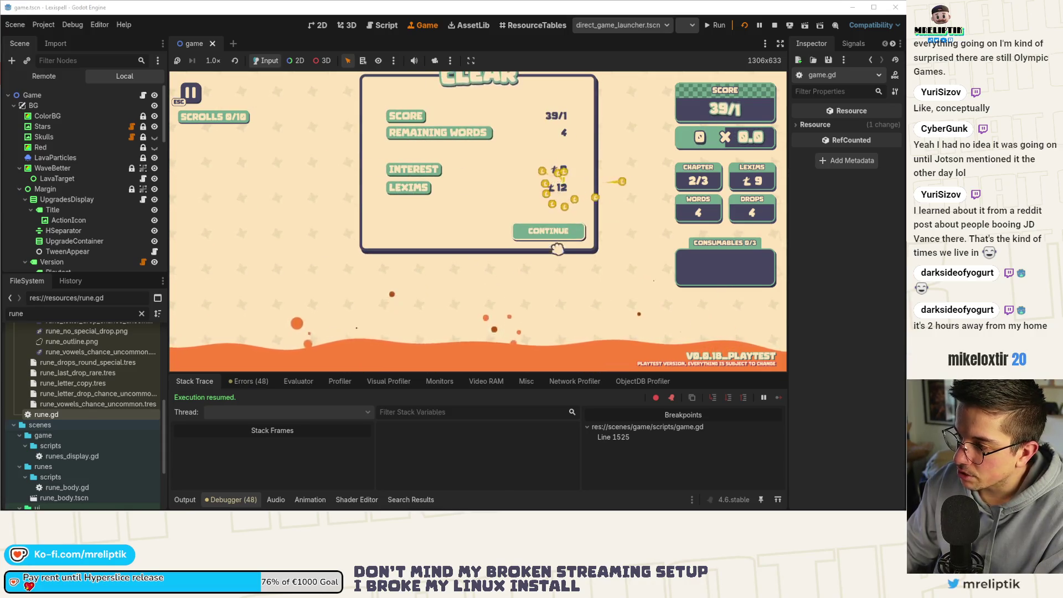
Step: Continue past the summary and shop, resuming again after the breakpoint
left_click(546, 303)
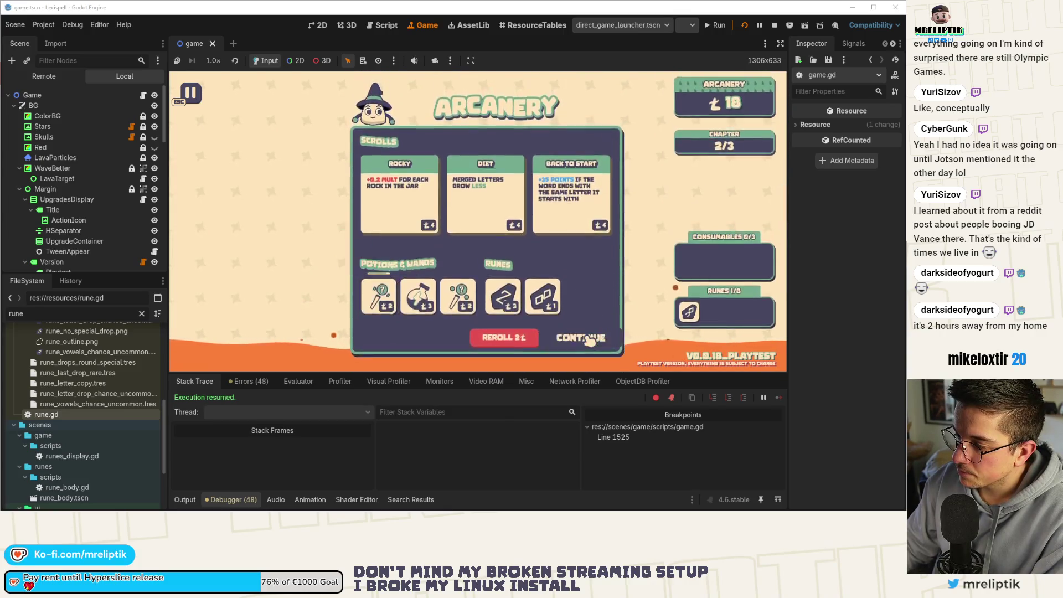
left_click(570, 331)
left_click(779, 398)
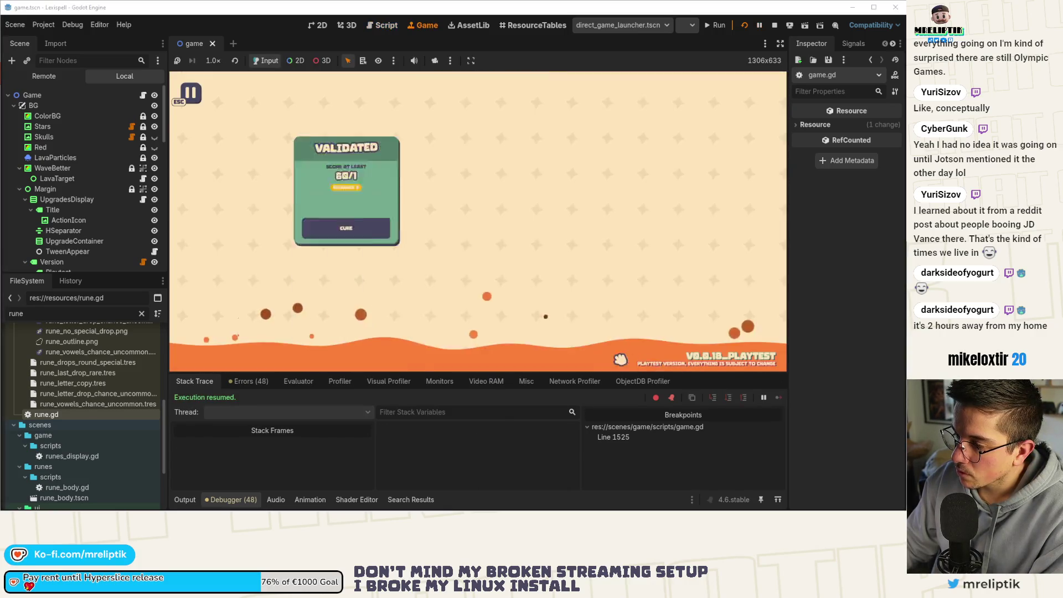
Step: Play The Separator chapter, continue past the results, and choose endless mode
left_click(630, 244)
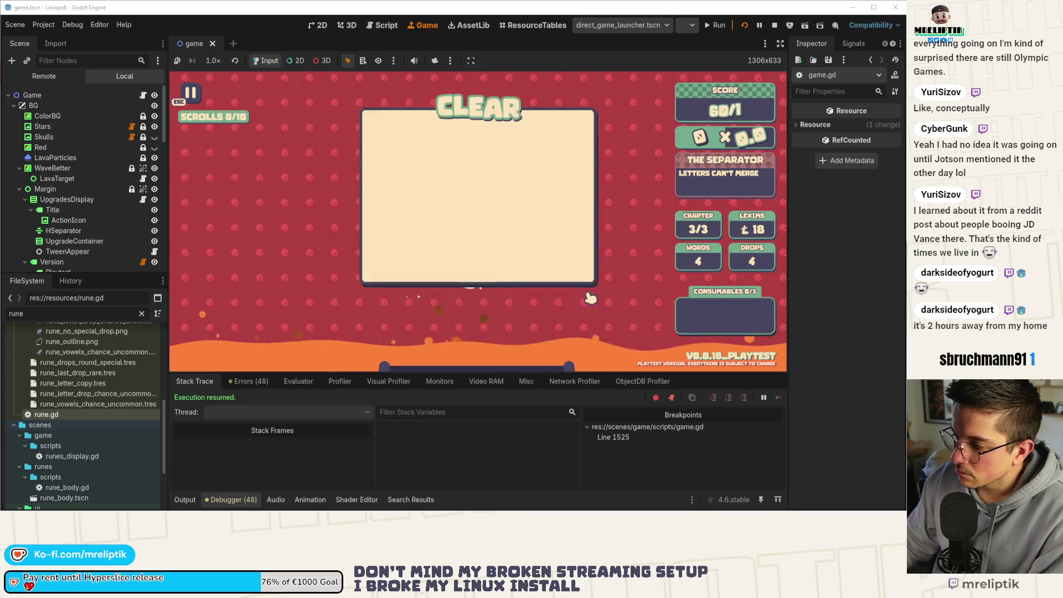
left_click(551, 231)
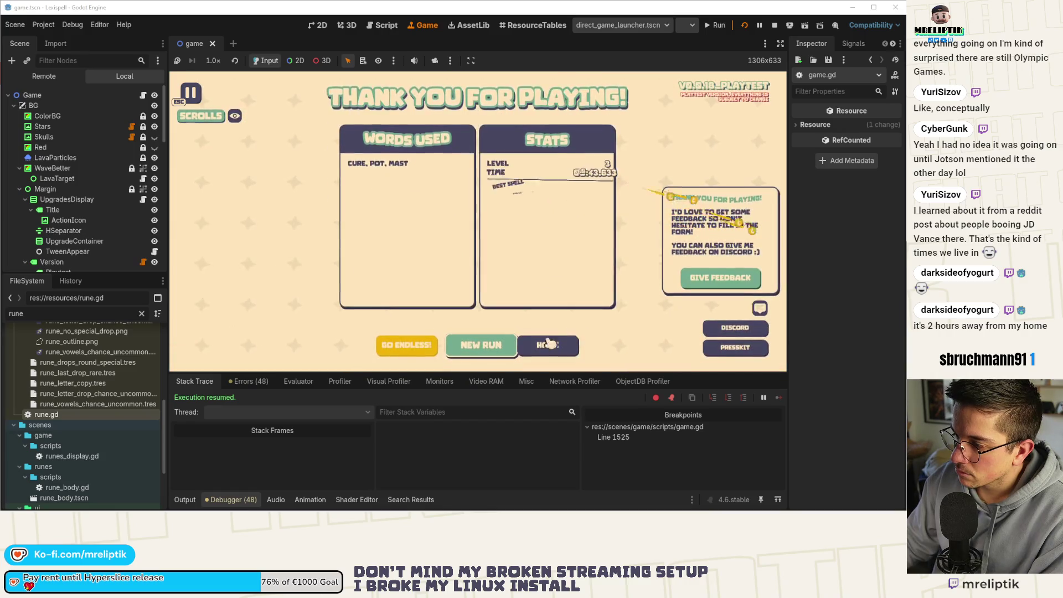
left_click(407, 345)
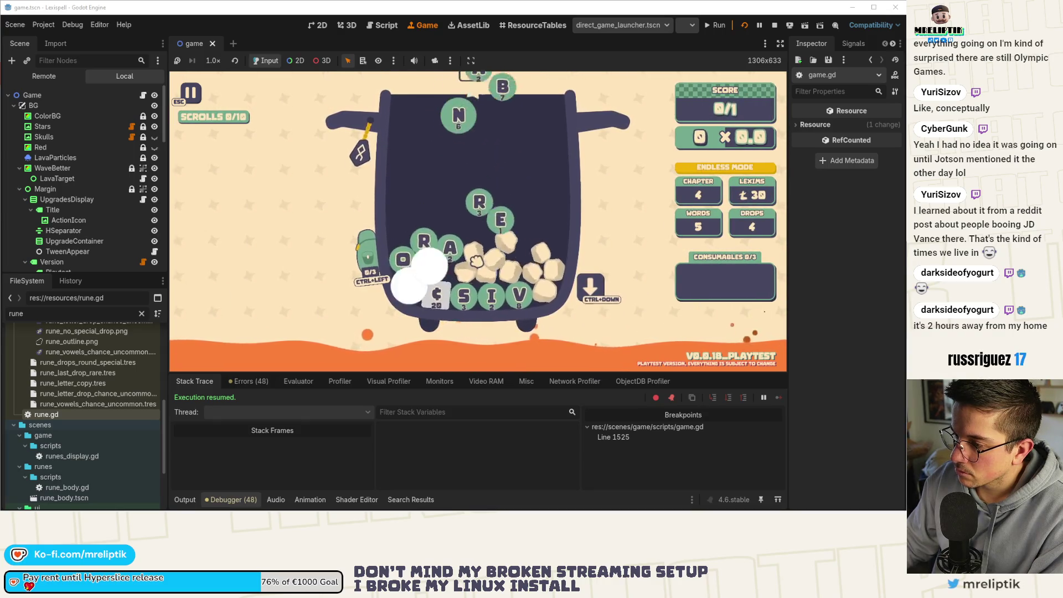
Step: Spell ROAR, continue through results and shop, and resume after the breakpoint
left_click(402, 216)
left_click(404, 244)
left_click(439, 258)
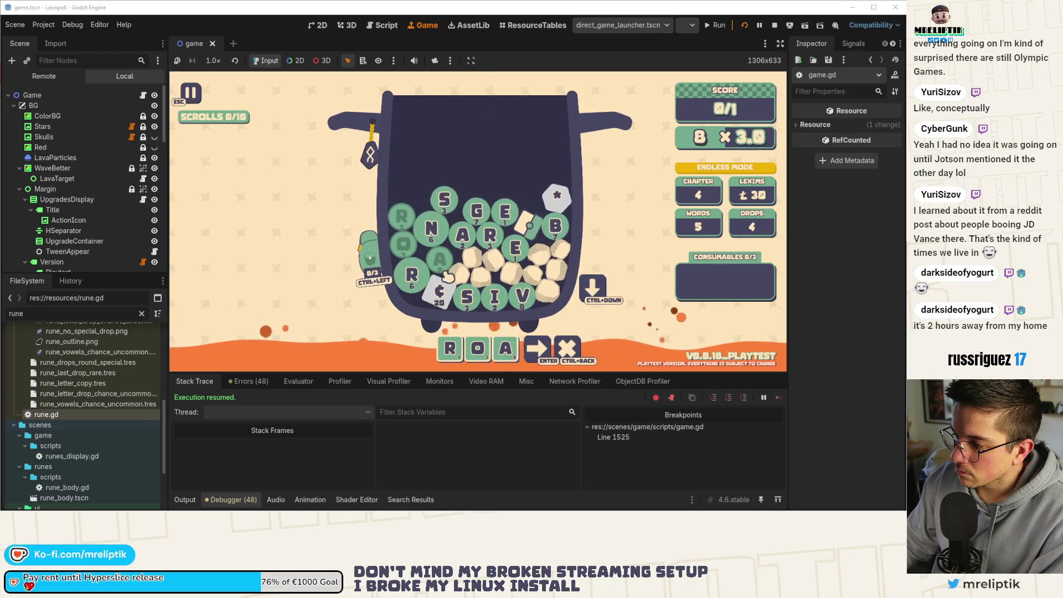
left_click(495, 239)
key("Return")
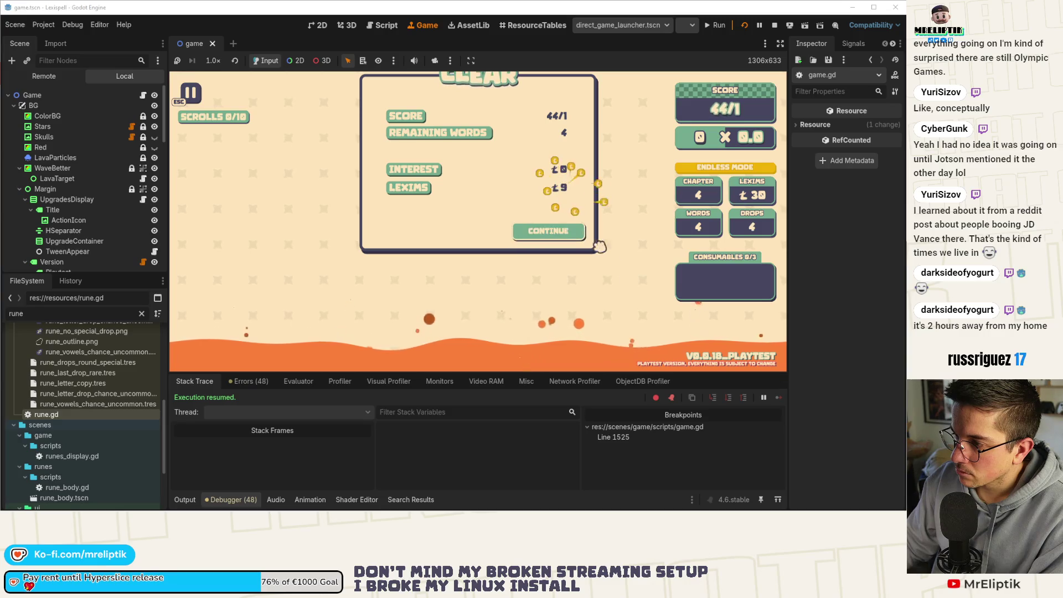
left_click(559, 235)
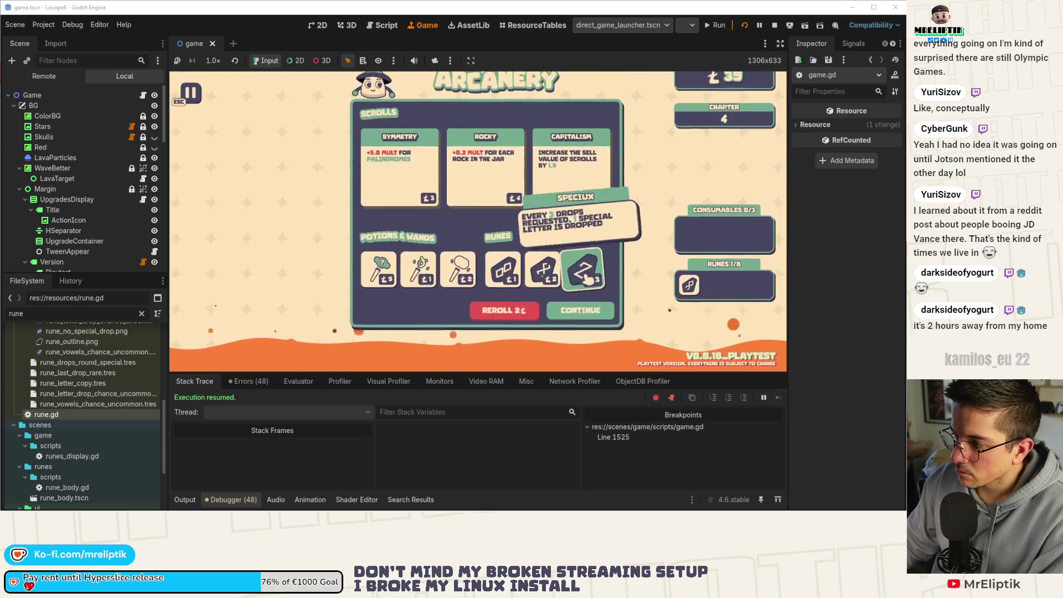
left_click(596, 342)
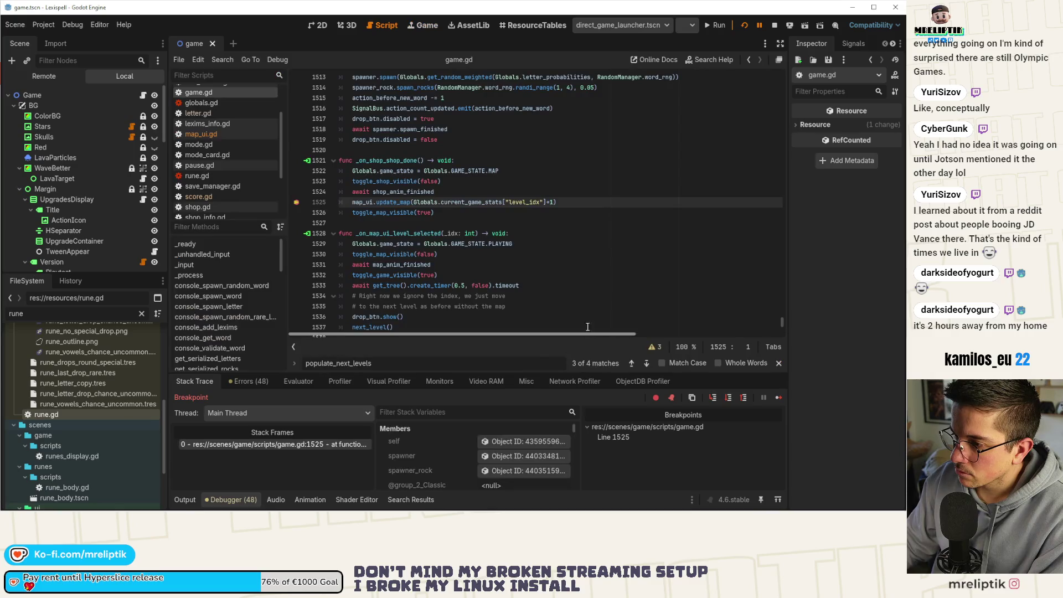
left_click(778, 398)
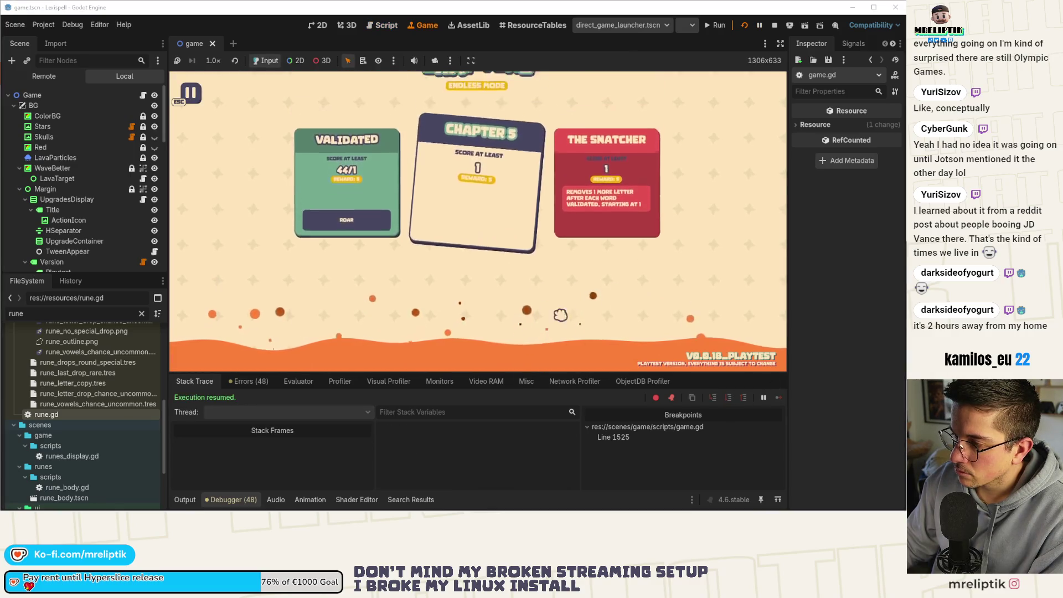
Step: Clear Chapter 5 with the word MAG and leave the shop
left_click(580, 315)
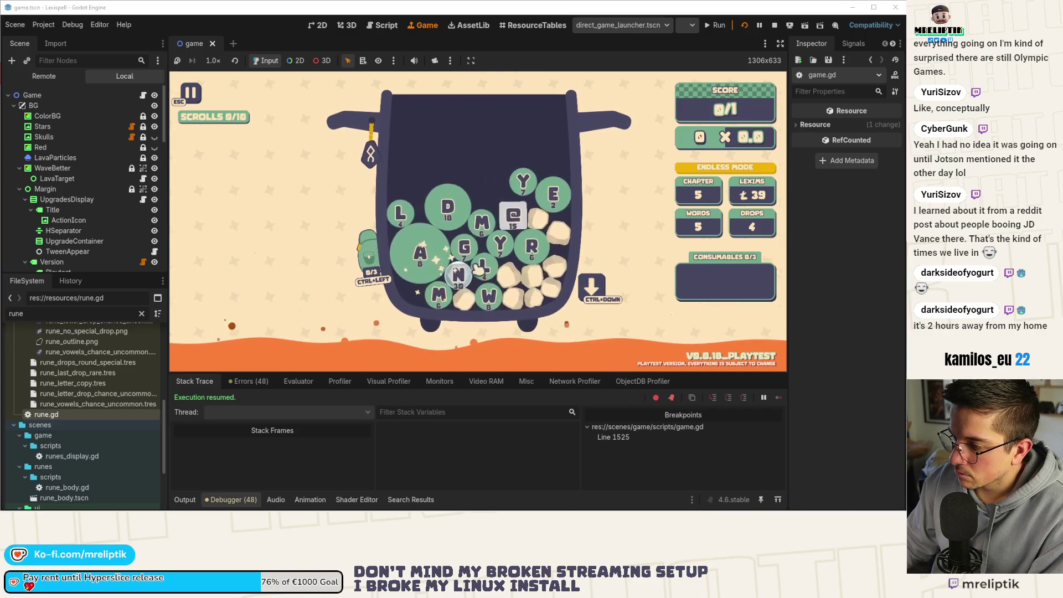
left_click(480, 227)
left_click(442, 253)
left_click(464, 248)
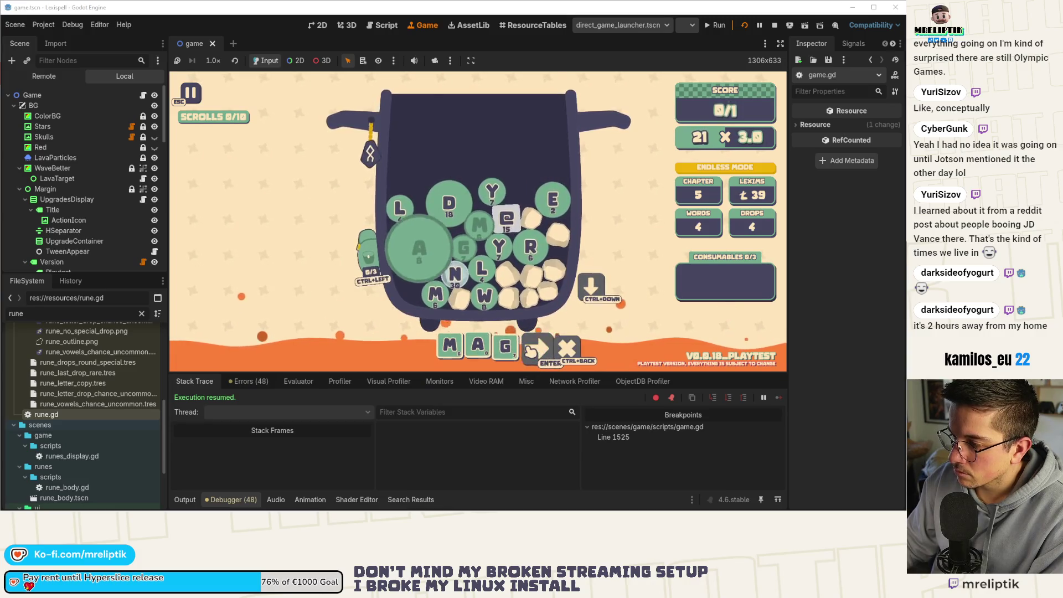
left_click(531, 349)
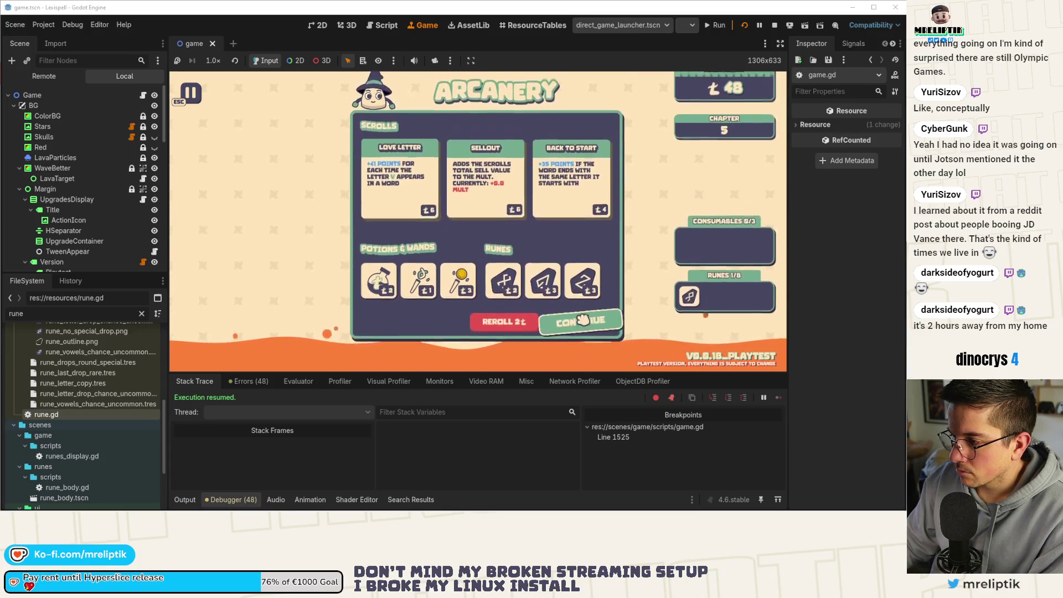
left_click(582, 336)
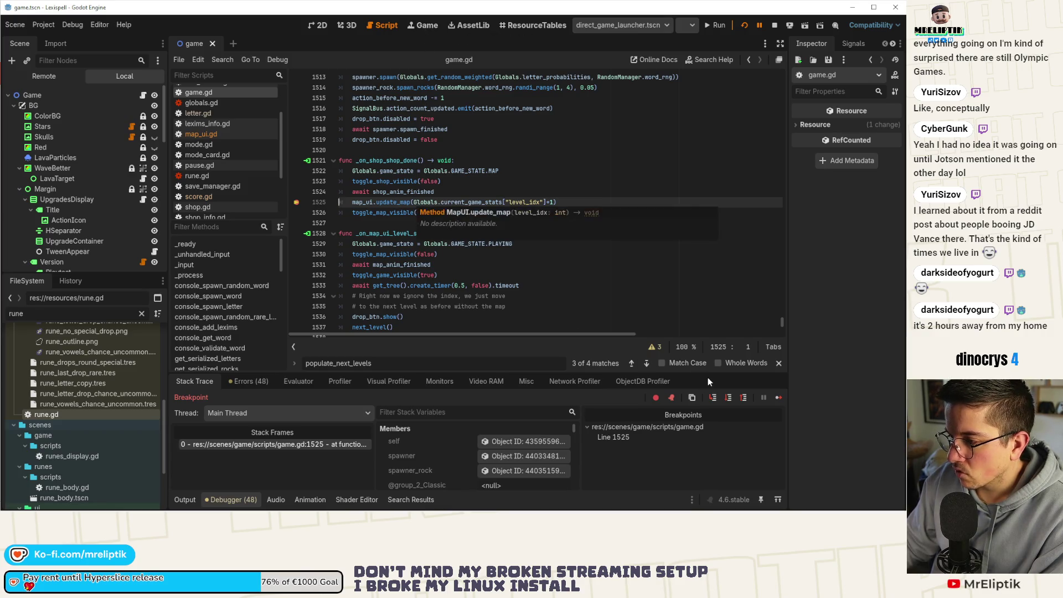
Step: Step into update_map, step over three lines, then resume the game
left_click(713, 398)
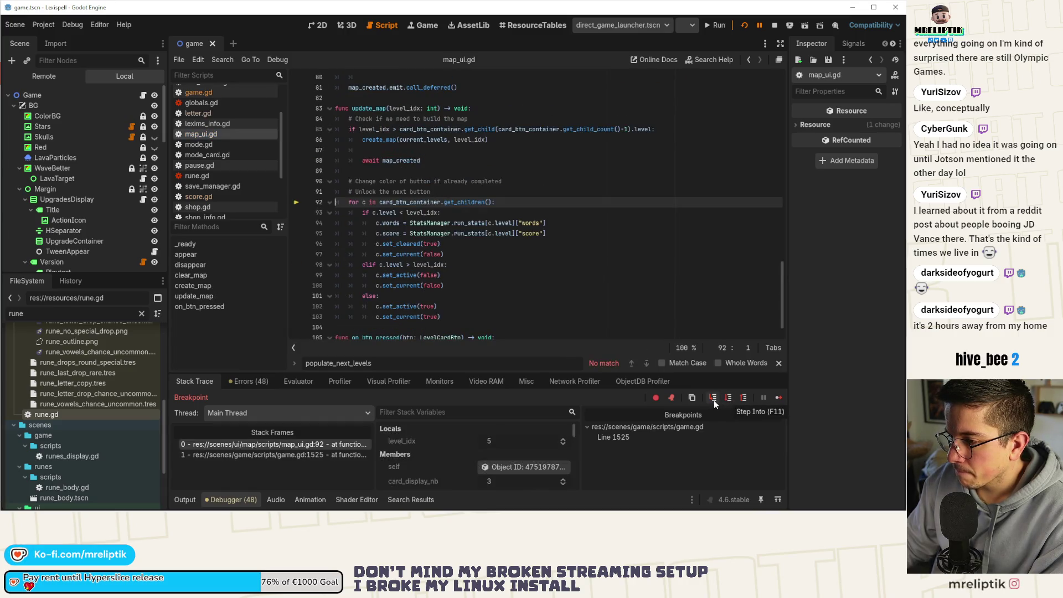
left_click(713, 399)
left_click(714, 399)
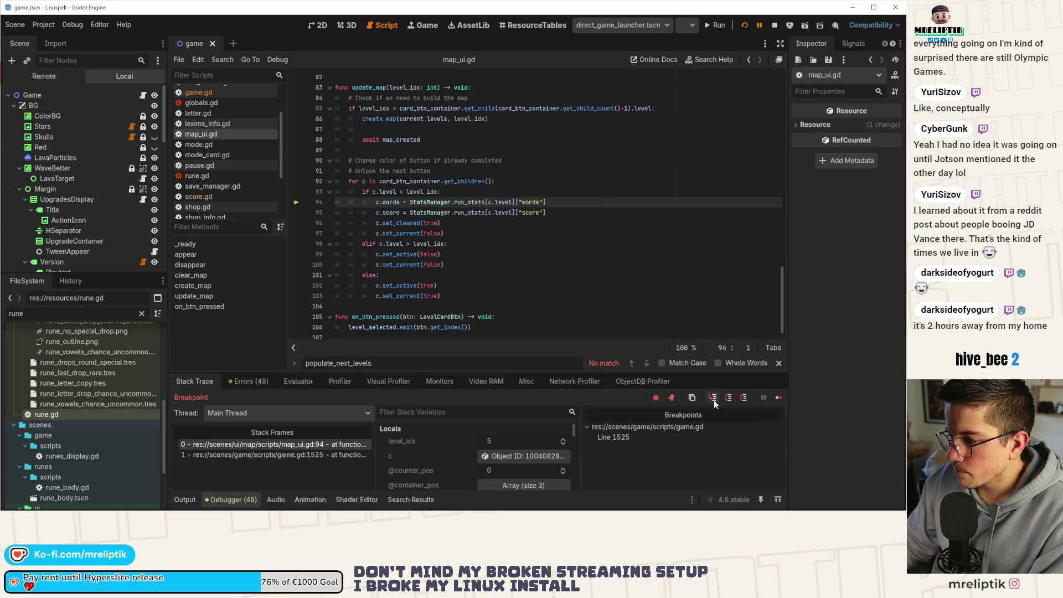
left_click(713, 399)
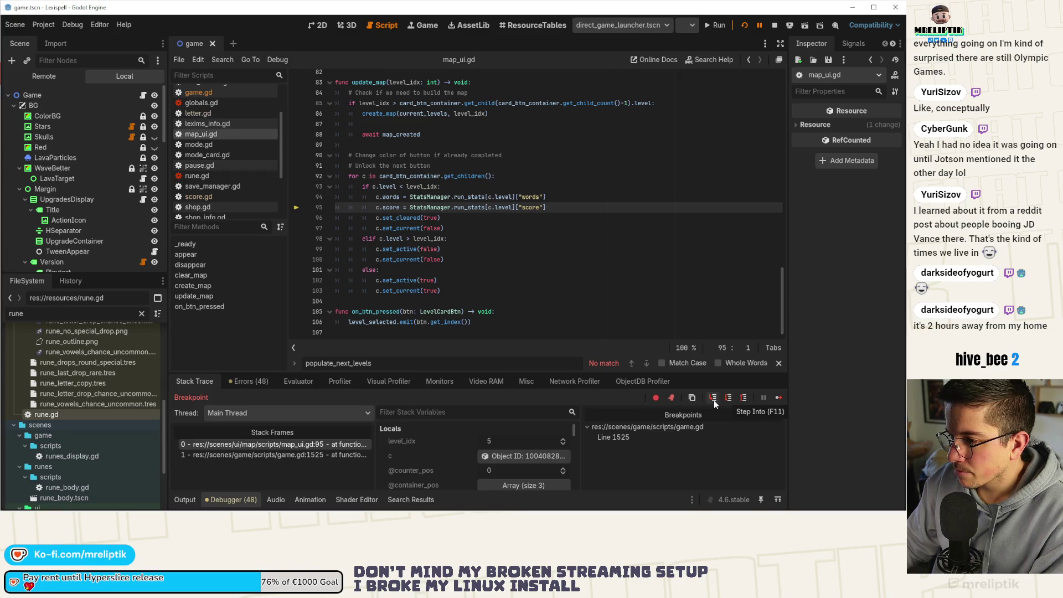
left_click(778, 399)
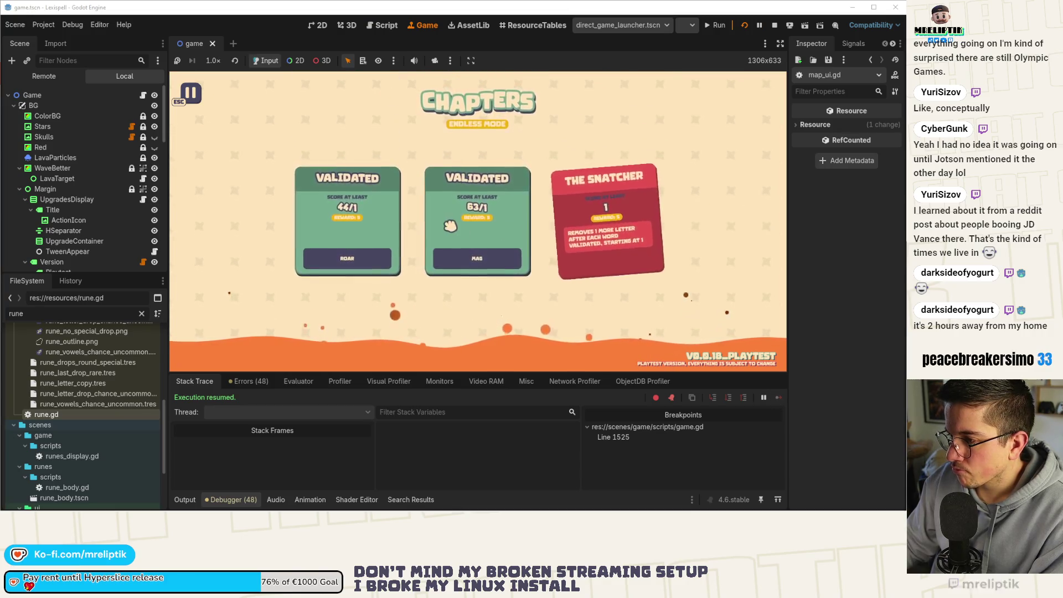
Step: Play The Snatcher chapter, leave the shop, and step into update_map at the breakpoint
left_click(642, 235)
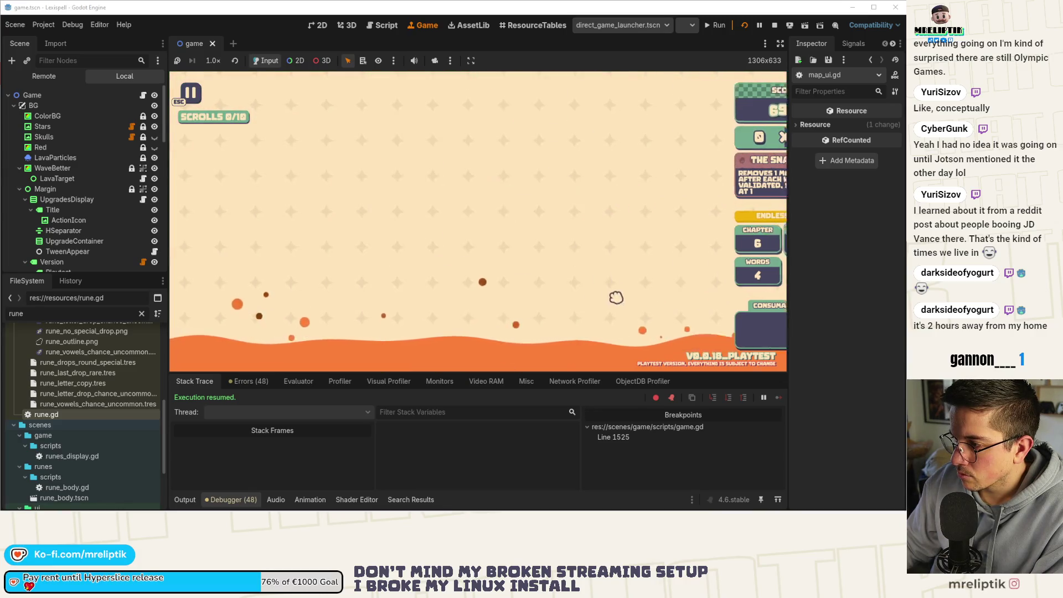
left_click(596, 326)
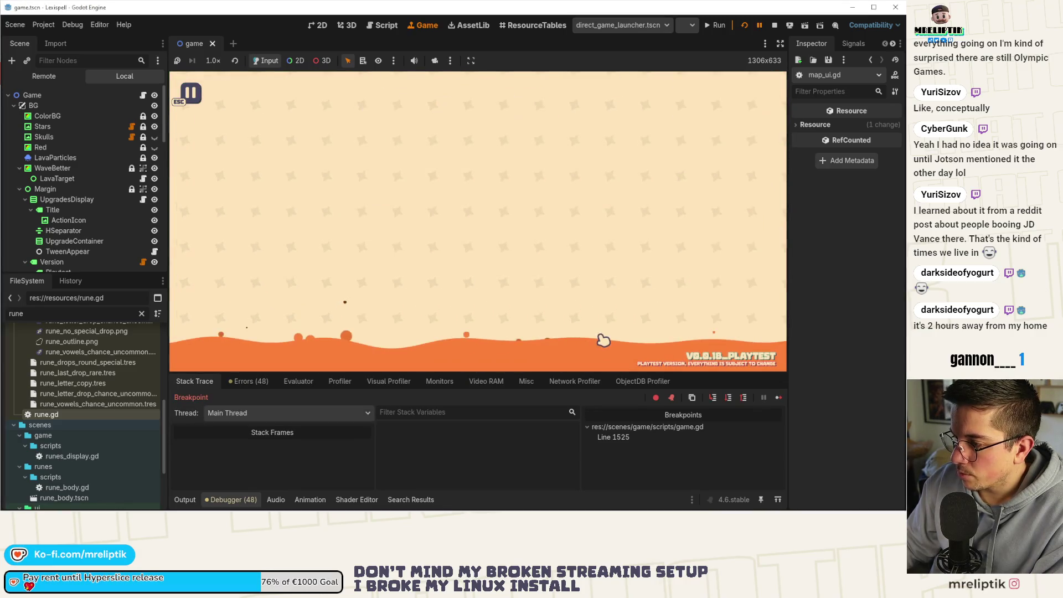
left_click(714, 398)
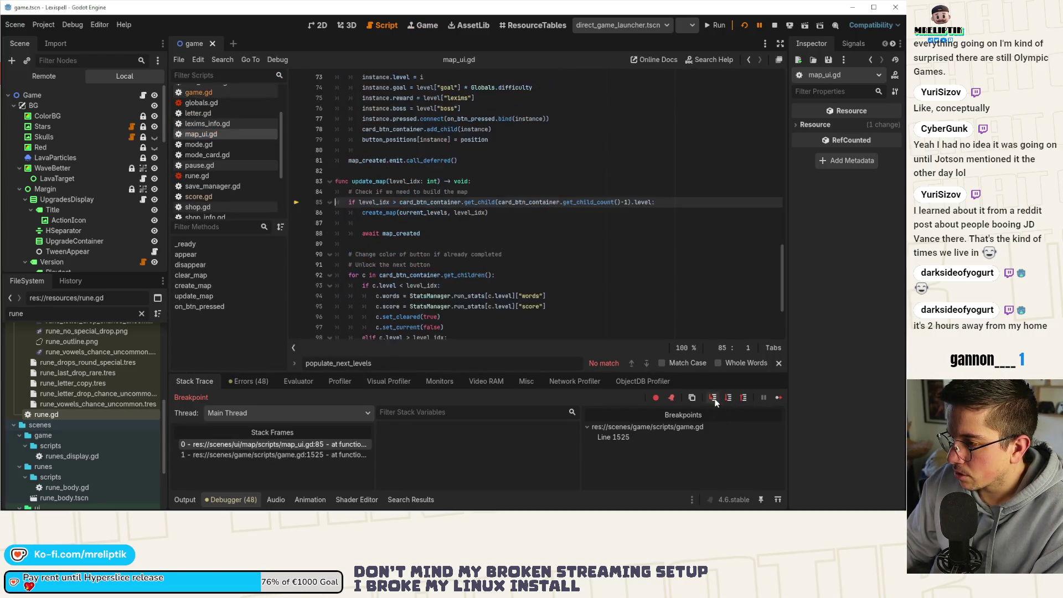
Step: Read level_idx as 6, then show the Remote scene tree with the Game node expanded
mouse_move(406, 181)
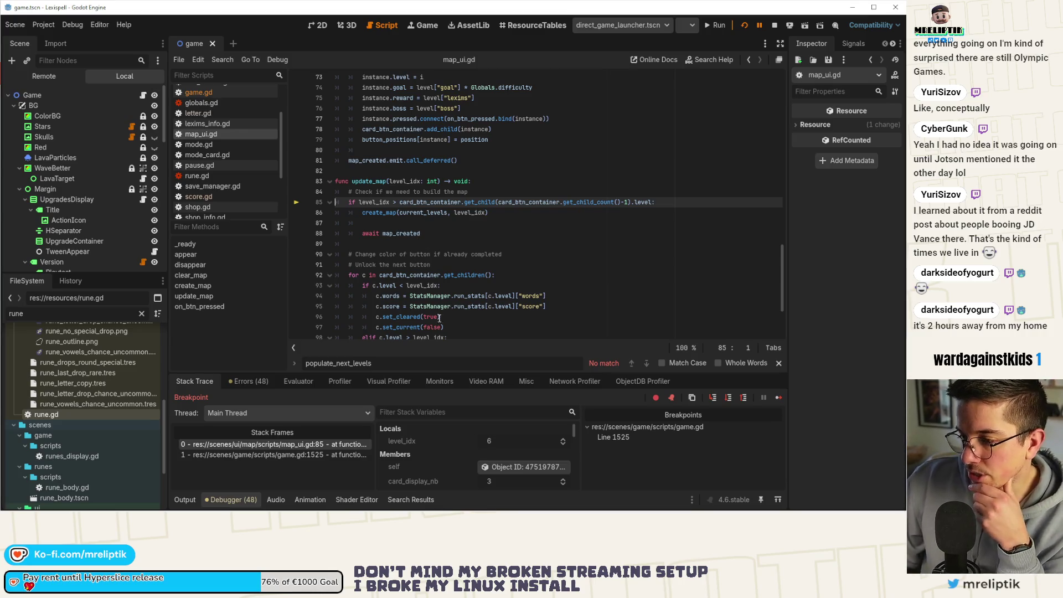
left_click(52, 74)
scroll(50, 166, "down", 3)
left_click(13, 262)
scroll(25, 255, "down", 4)
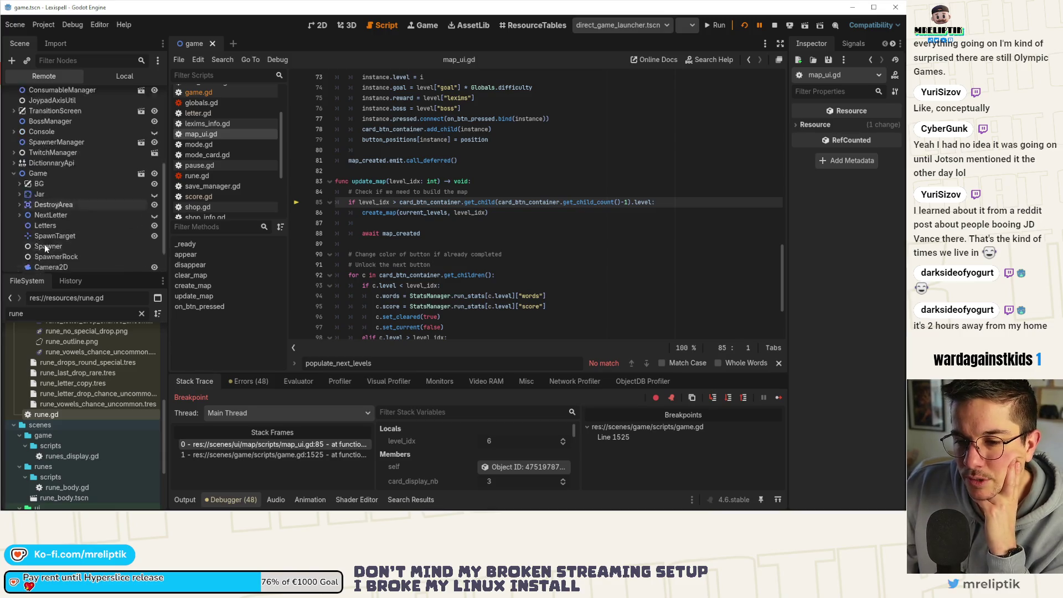
Step: Expand MapUI, ScrollContainer, MarginContainer and CardBtnContainer down to a LevelCardBtn's VBoxContainer
left_click(25, 209)
scroll(27, 205, "down", 2)
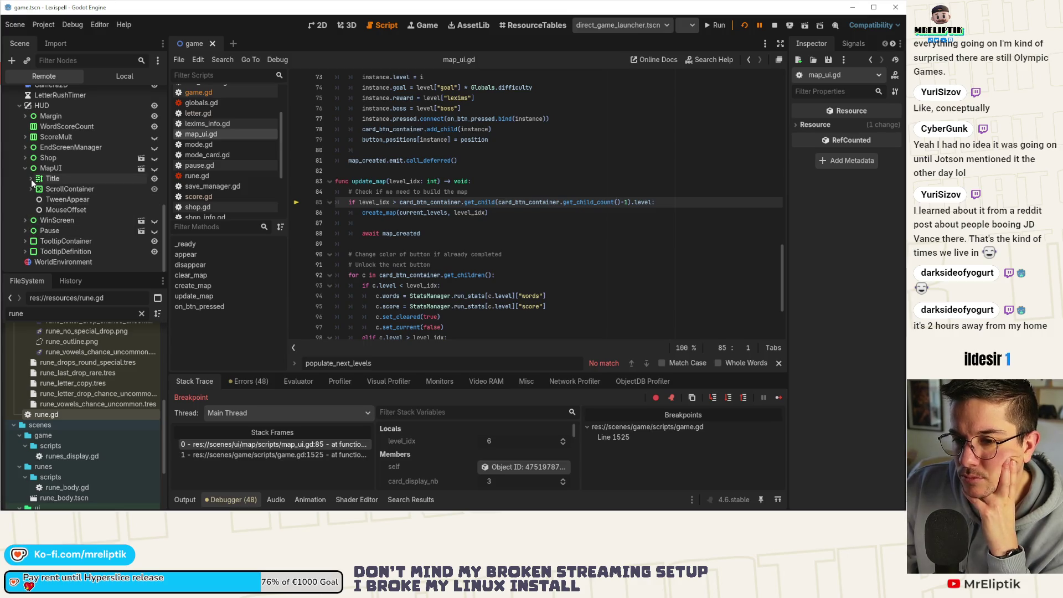
left_click(31, 189)
left_click(36, 200)
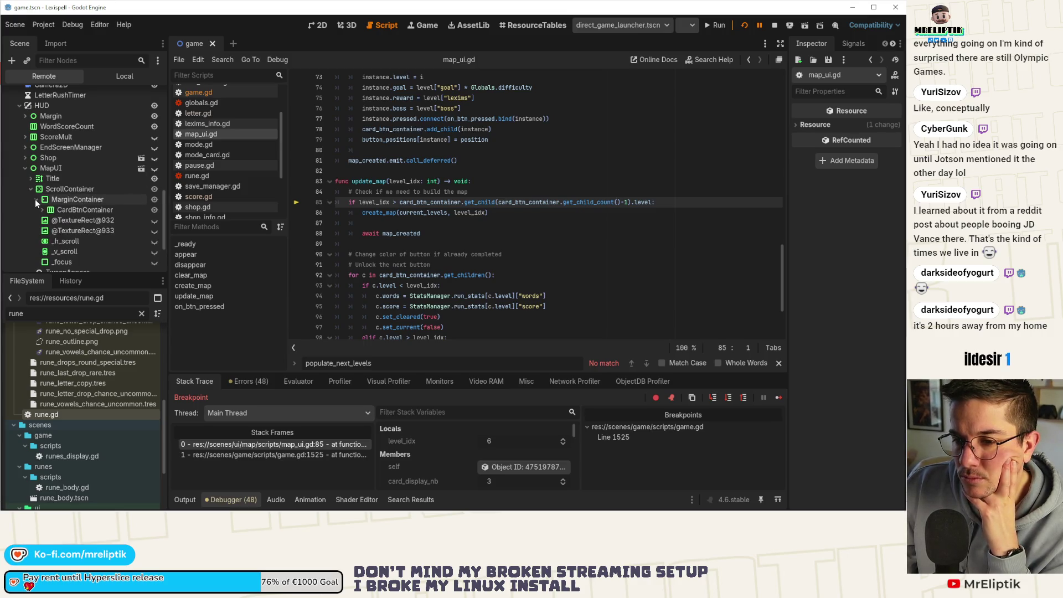
double_click(70, 213)
double_click(71, 220)
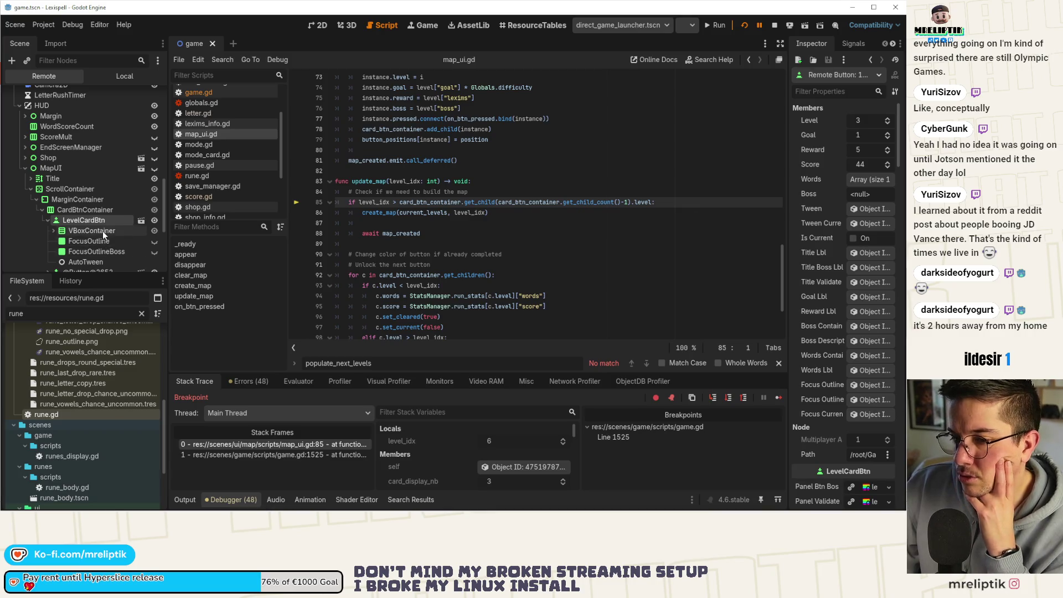
double_click(102, 231)
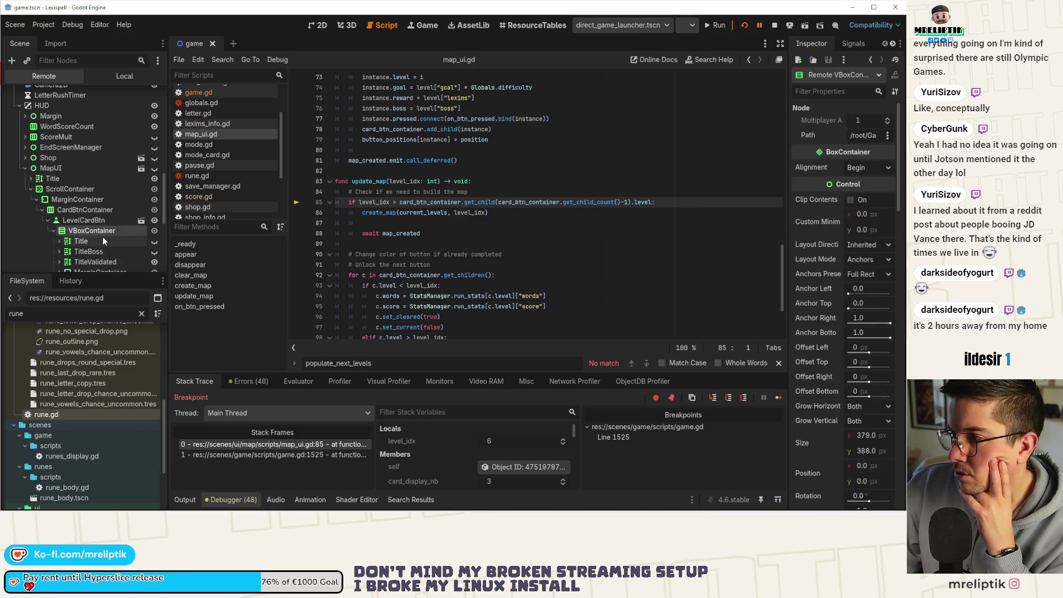
Step: Toggle the VBoxContainer children and inspect CardBtnContainer's and LevelCardBtn's live properties
left_click(54, 232)
left_click(84, 211)
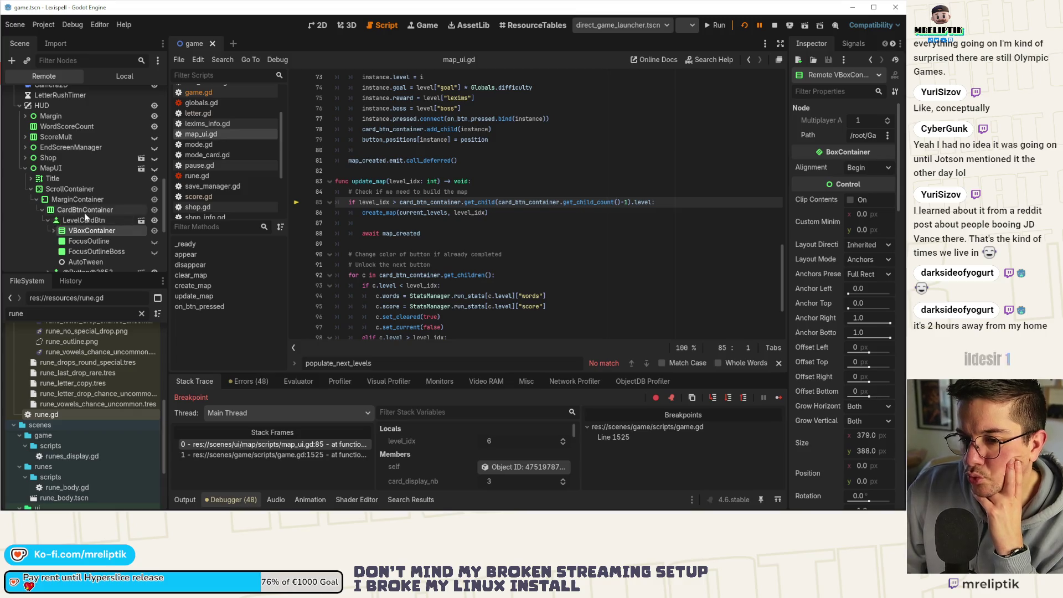
left_click(54, 231)
left_click(54, 231)
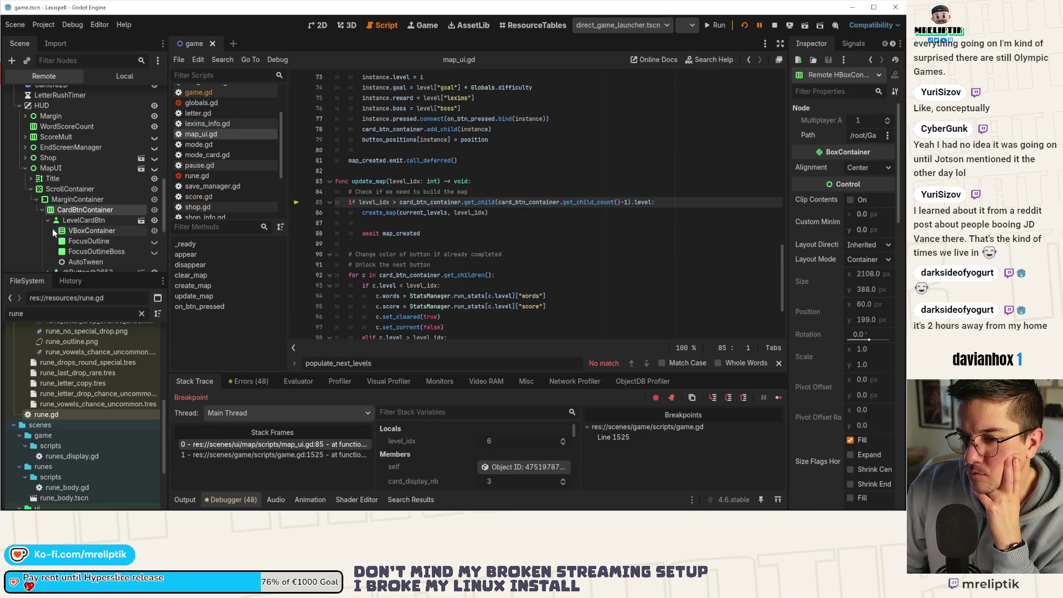
scroll(45, 230, "down", 2)
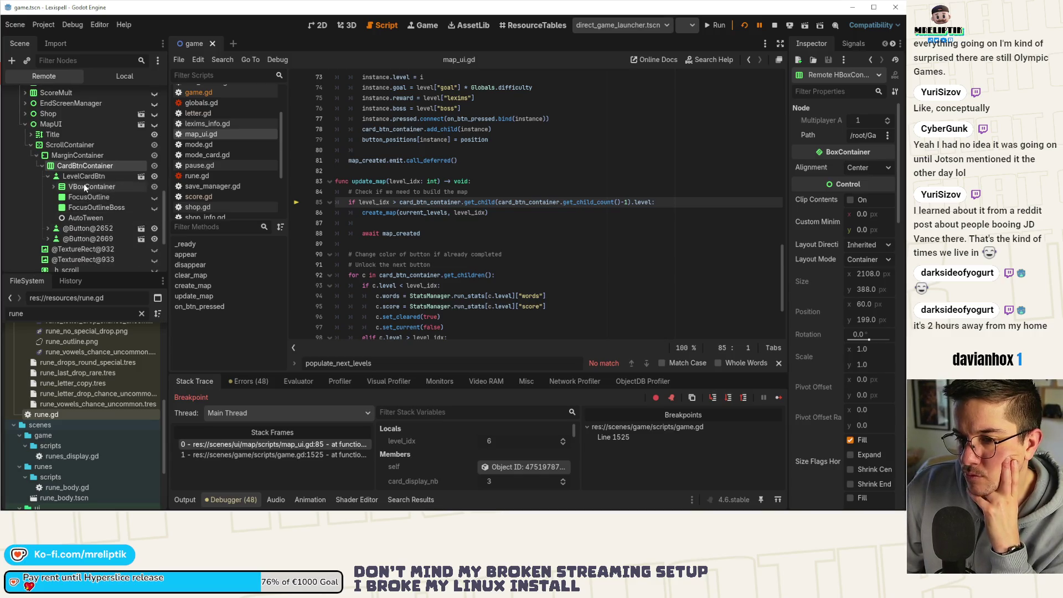
left_click(54, 186)
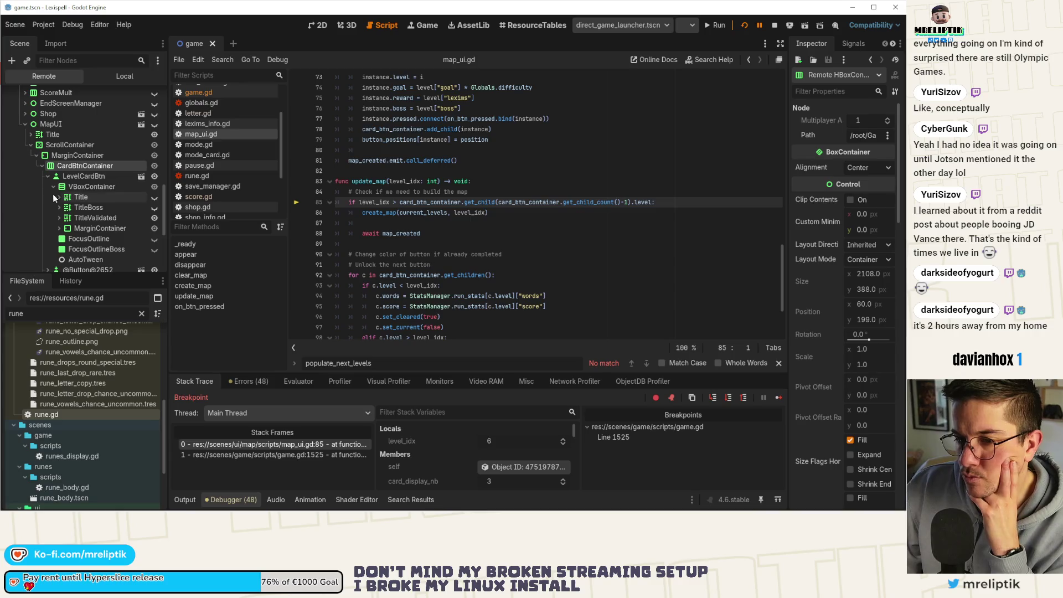
left_click(53, 186)
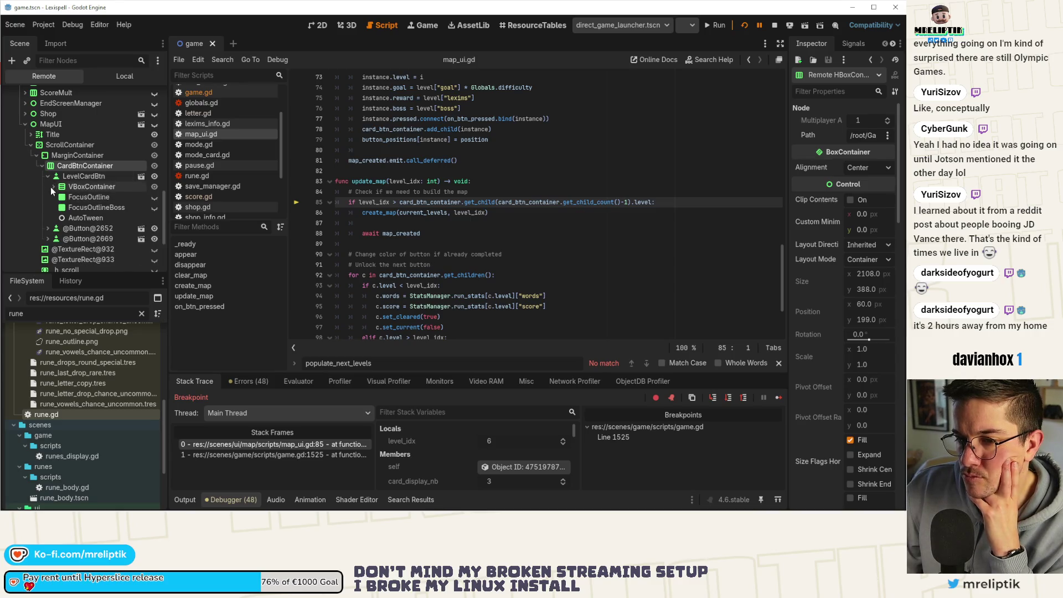
left_click(52, 186)
left_click(76, 177)
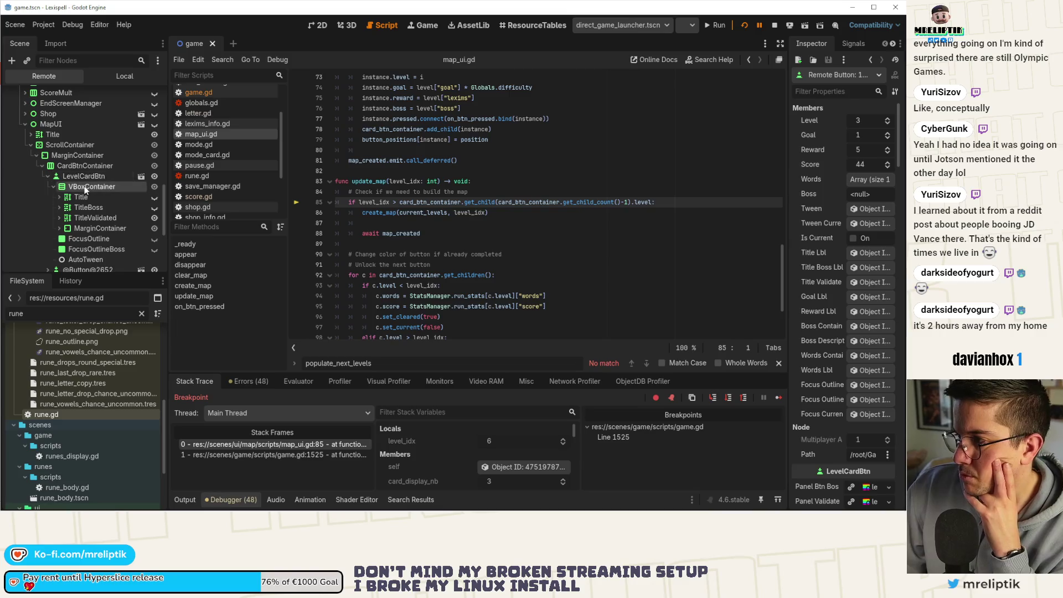
left_click(86, 188)
left_click(53, 187)
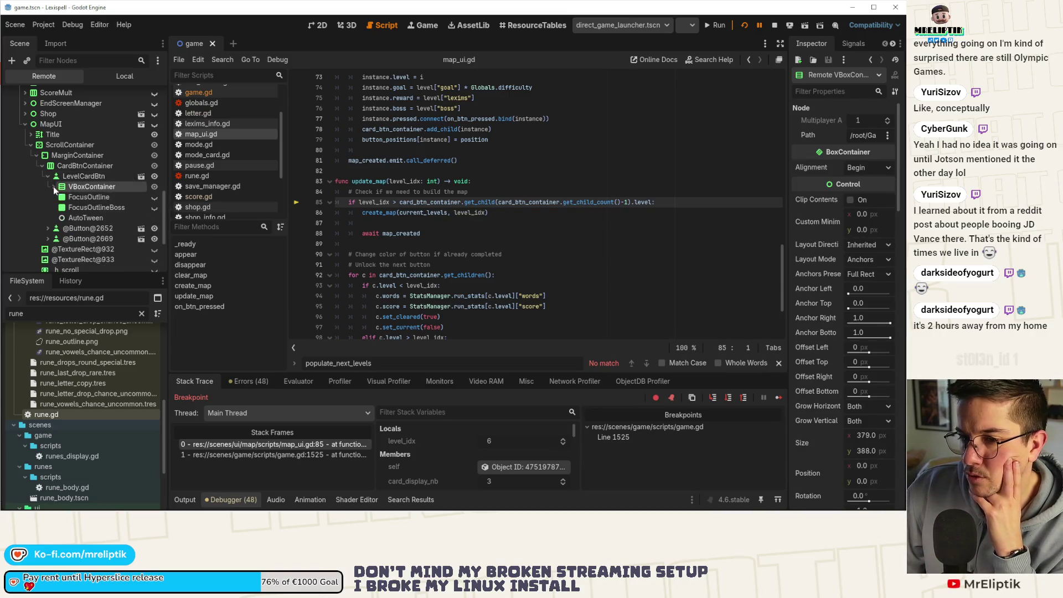
left_click(48, 177)
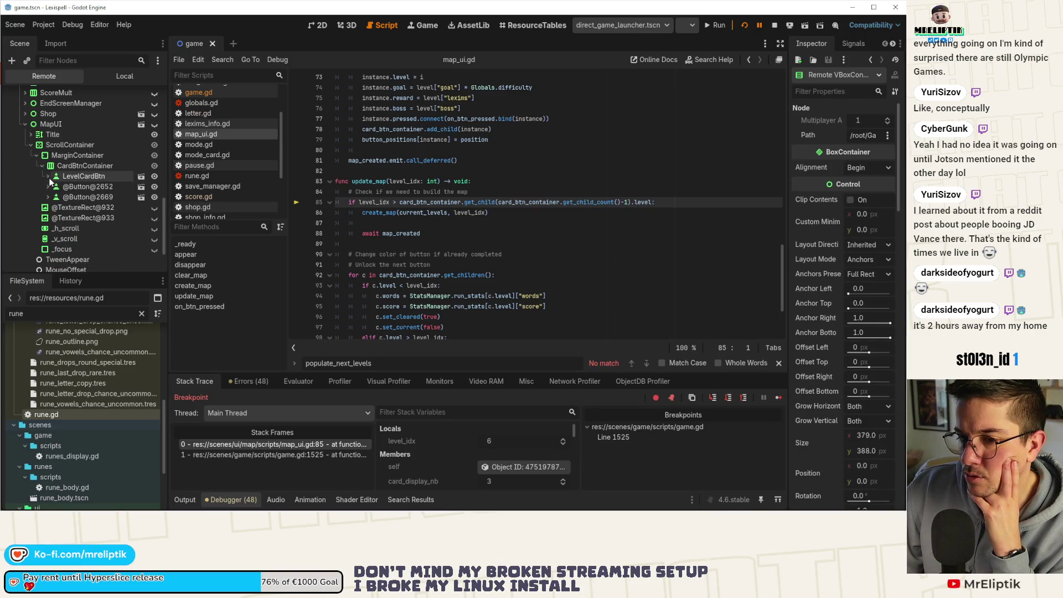
left_click(82, 188)
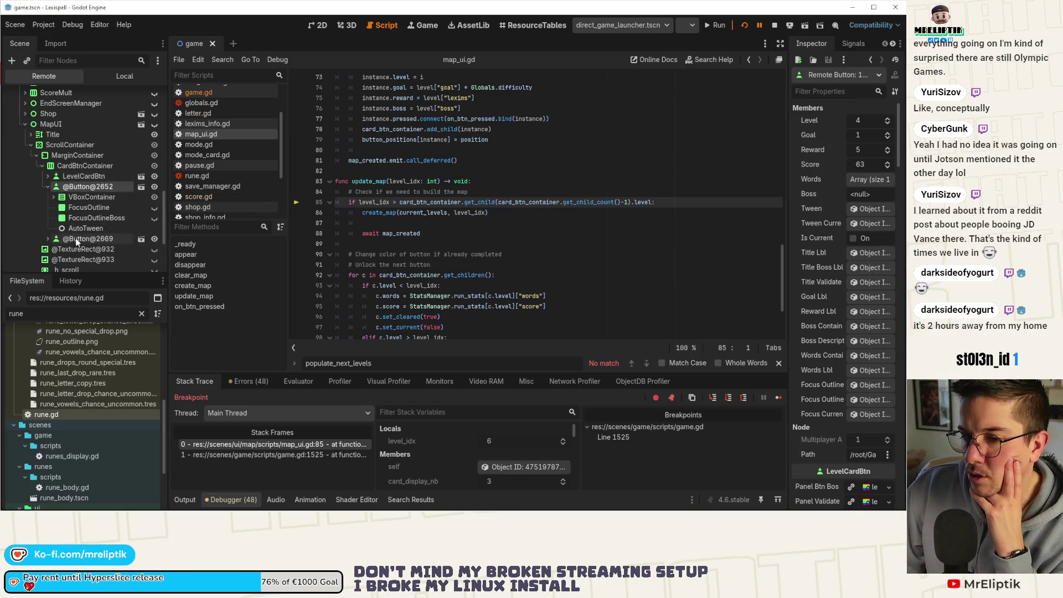
left_click(75, 238)
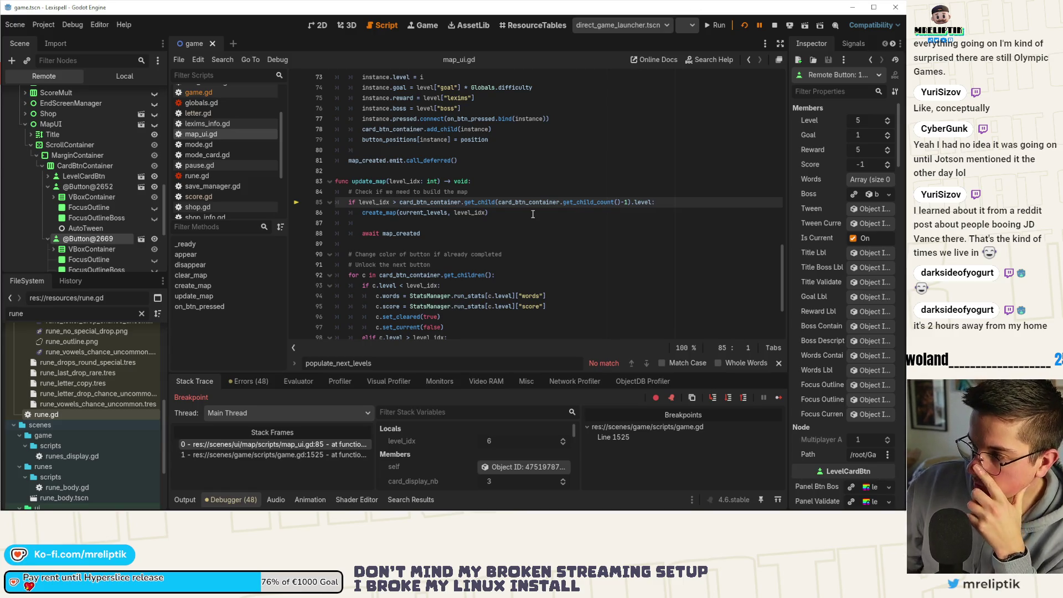
mouse_move(380, 204)
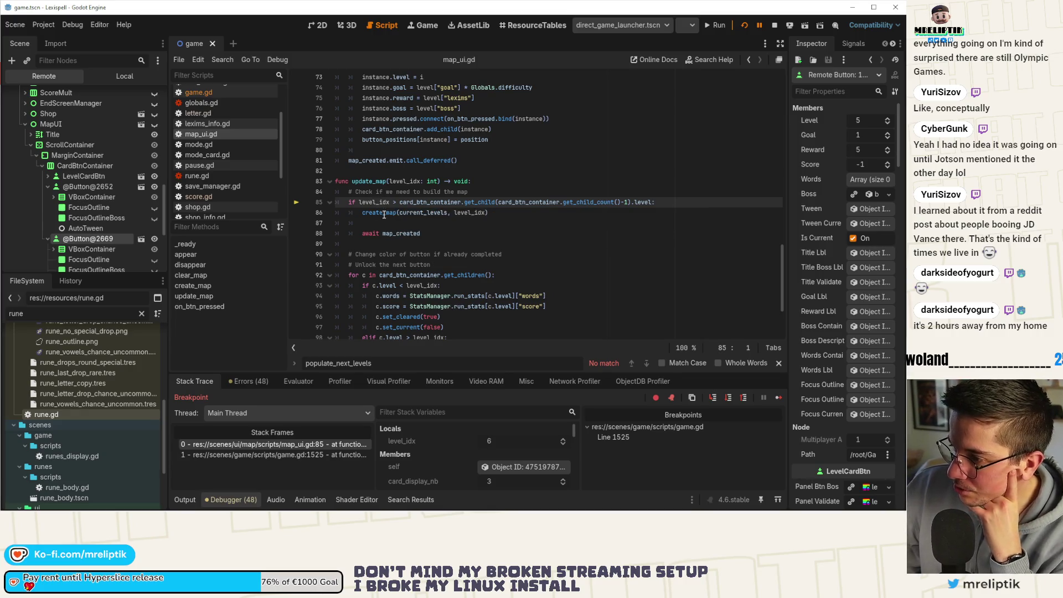
Step: Check the values of level_idx (6) and current_levels, then widen the Inspector panel leftward
mouse_move(425, 214)
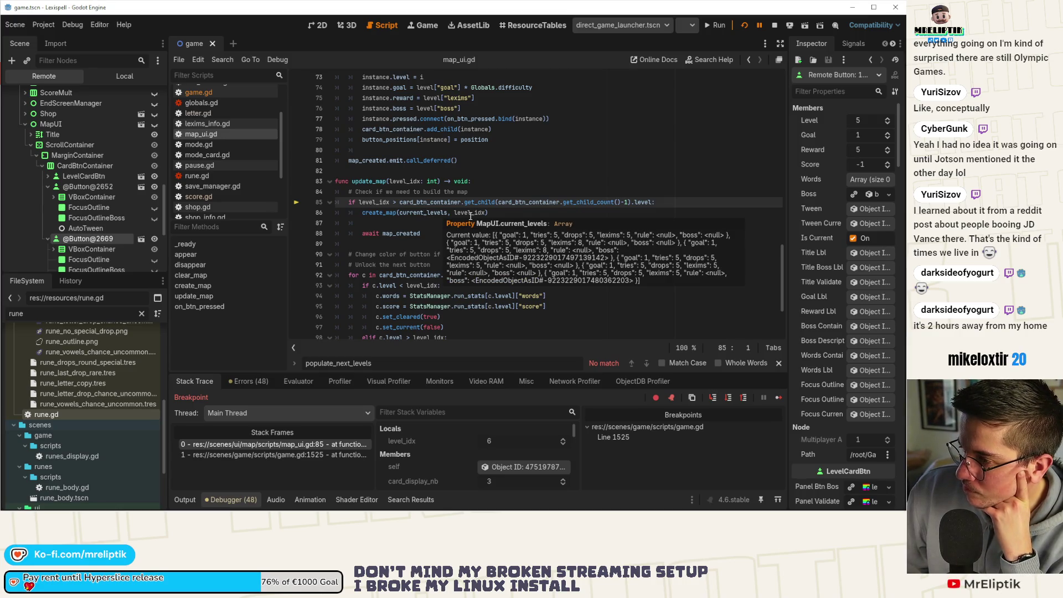
mouse_move(471, 216)
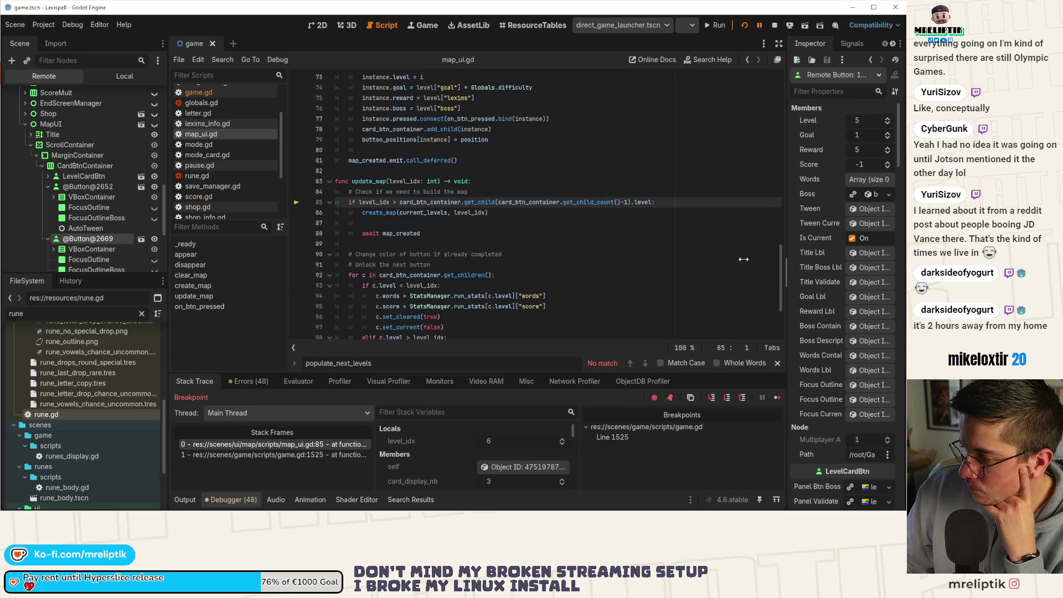
left_click_drag(790, 258, 706, 261)
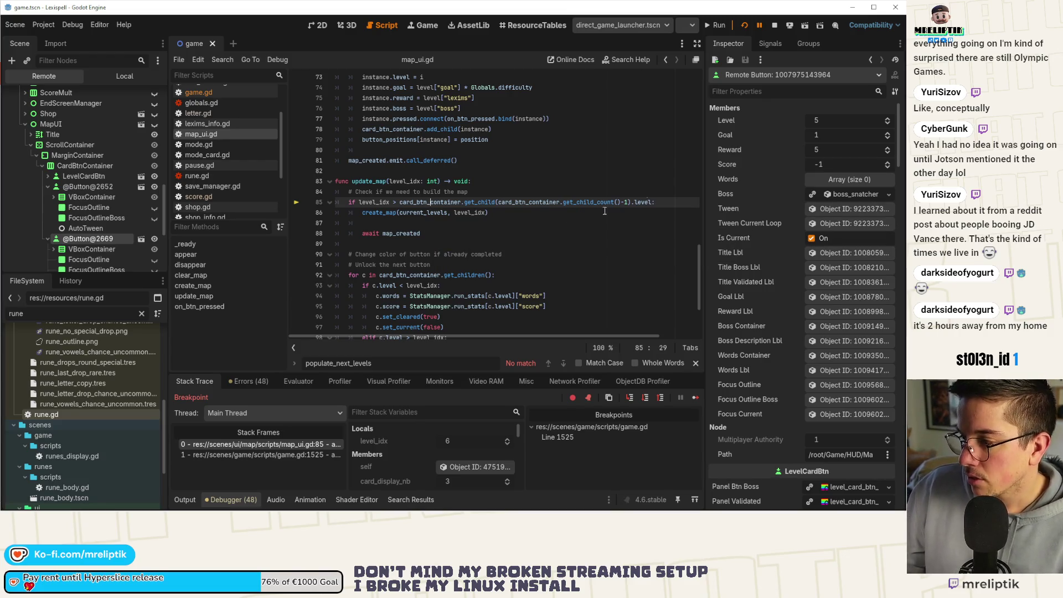
Step: Step over from line 85 to the create_map(current_levels, level_idx) call on line 86
left_click(632, 399)
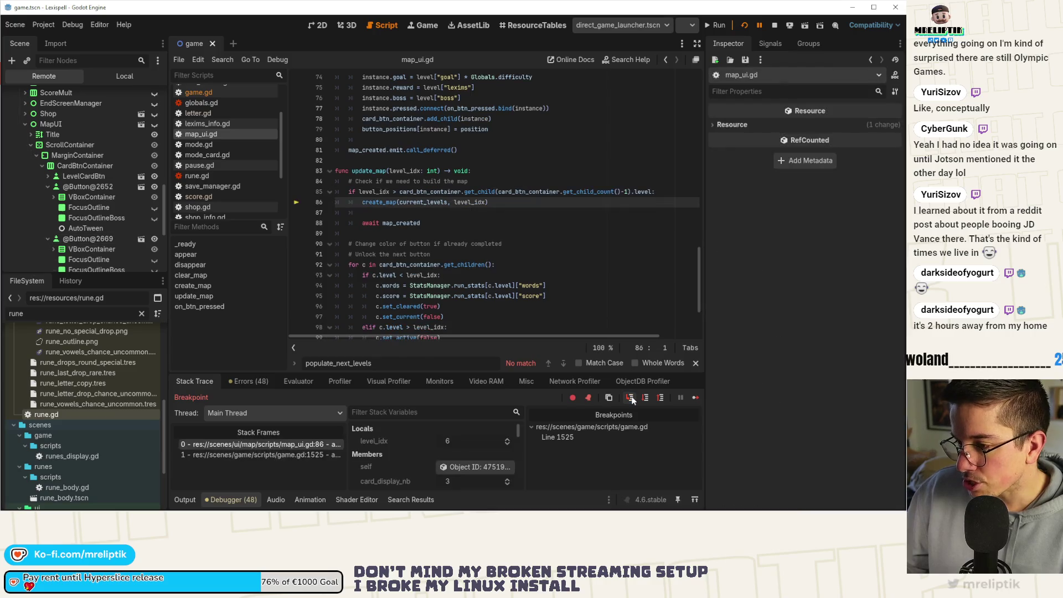
Step: Step into create_map, through clear_map, and back out into create_map
left_click(632, 400)
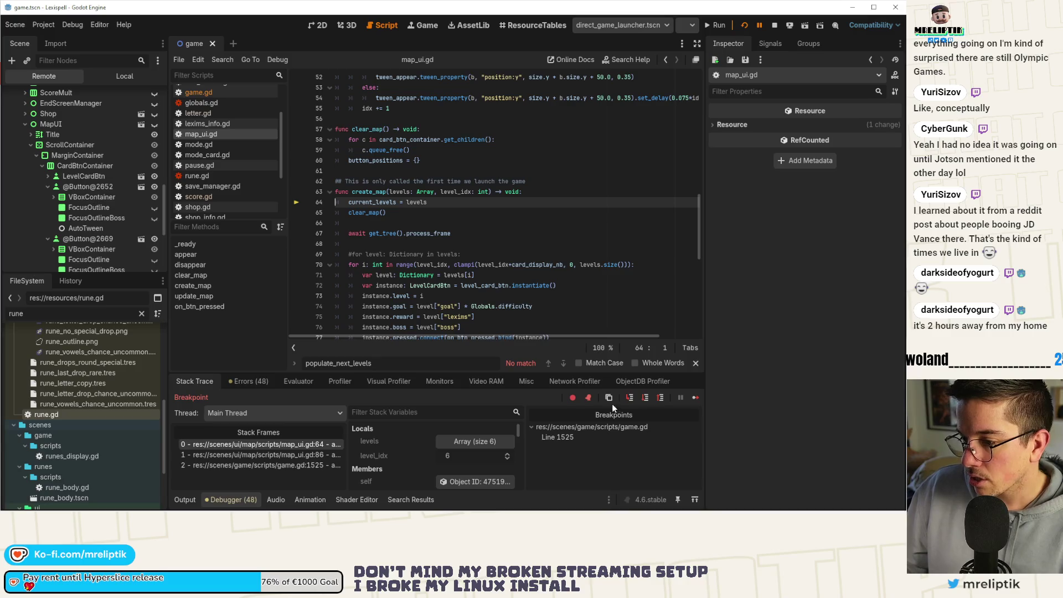
mouse_move(430, 265)
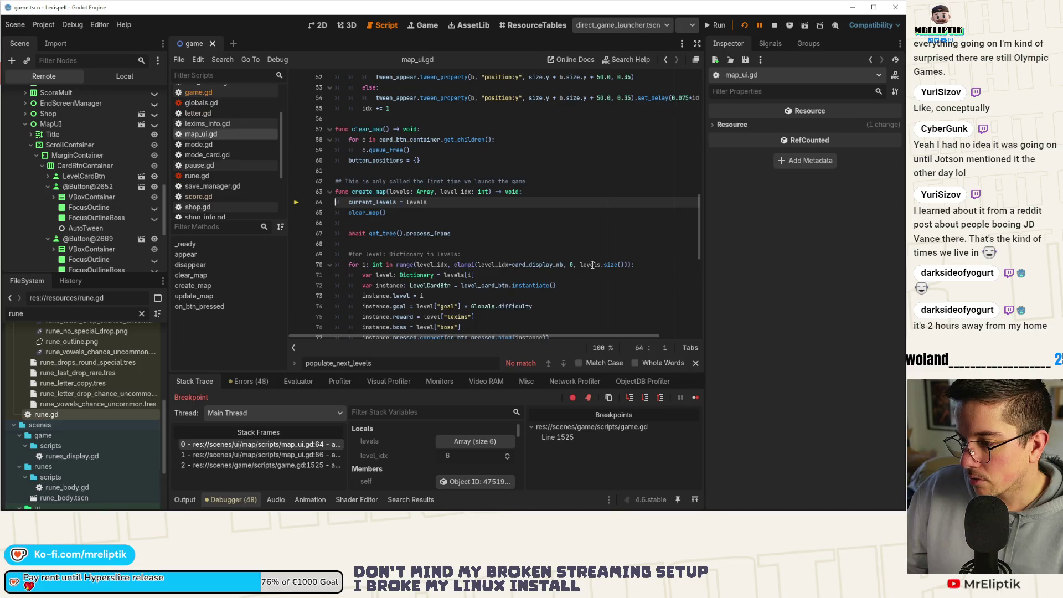
mouse_move(593, 265)
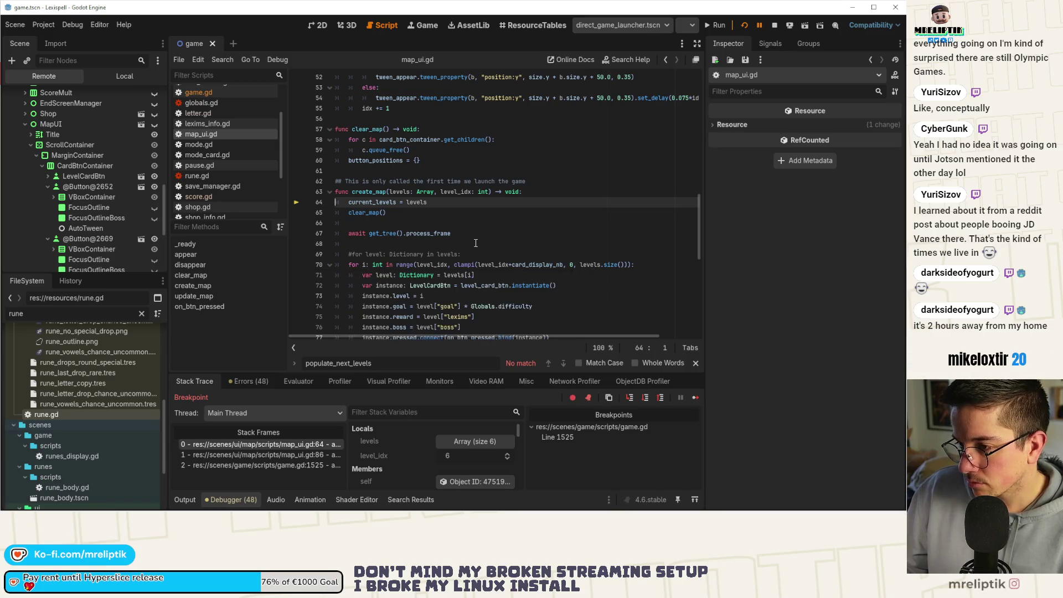
key("Down")
key("Down")
key("Down")
key("End")
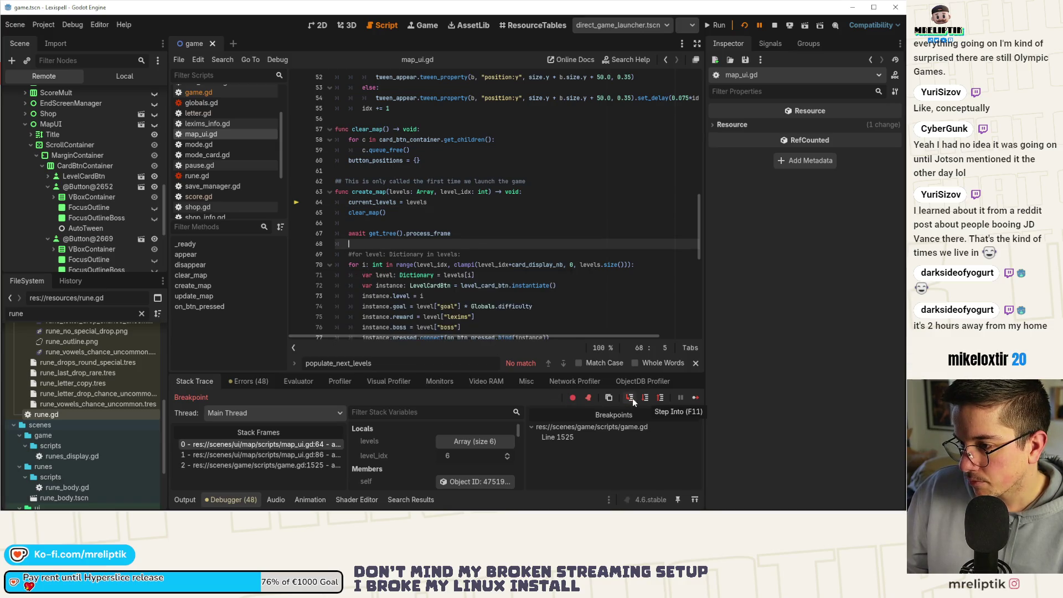
left_click(632, 398)
left_click(632, 398)
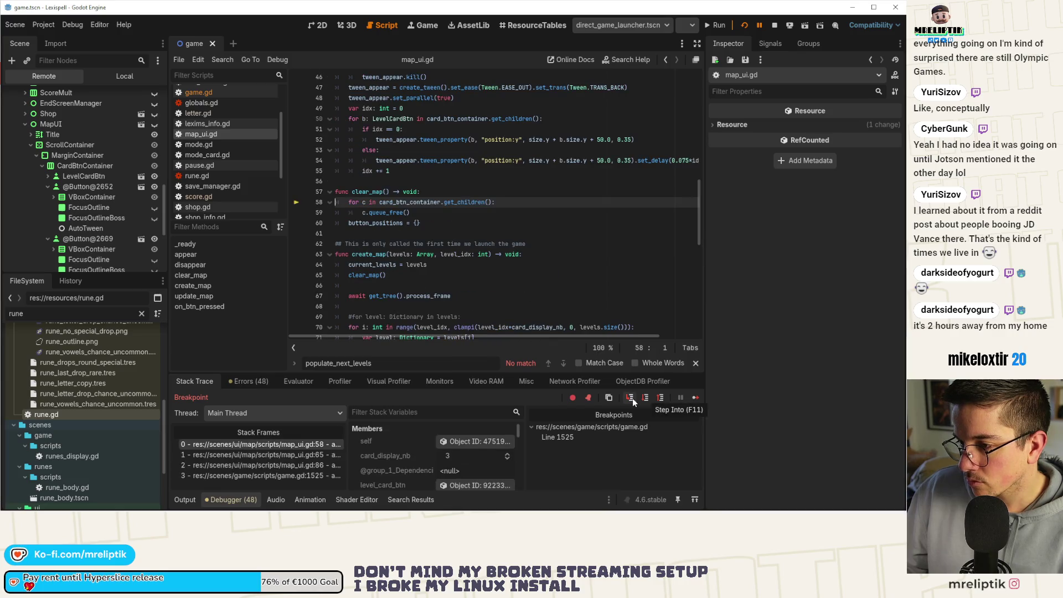
left_click(660, 399)
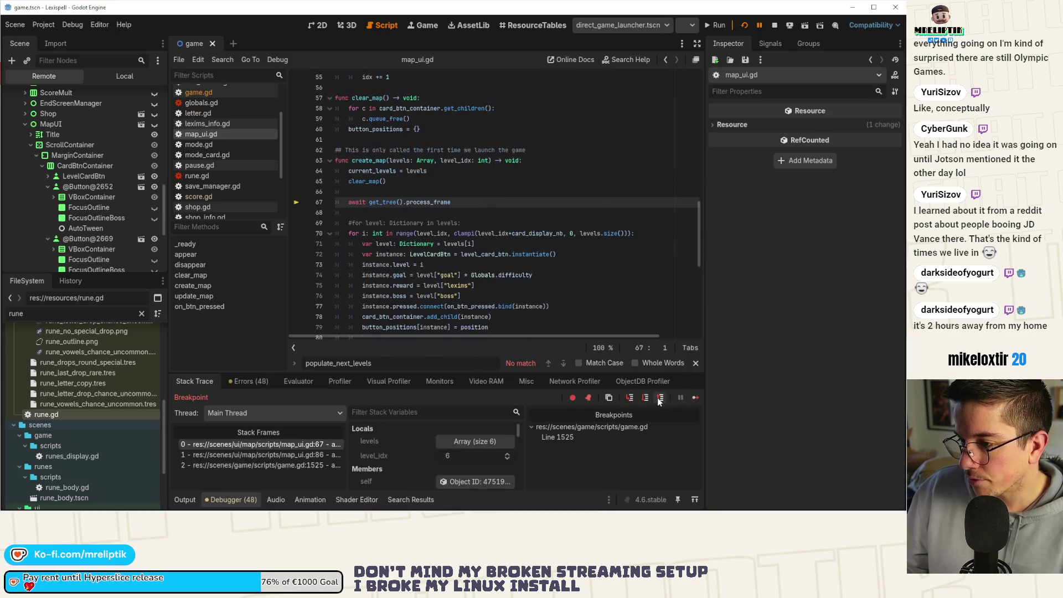
Step: Add a breakpoint at map_ui.gd line 70, run to it, step over twice, and resume
scroll(451, 158, "down", 2)
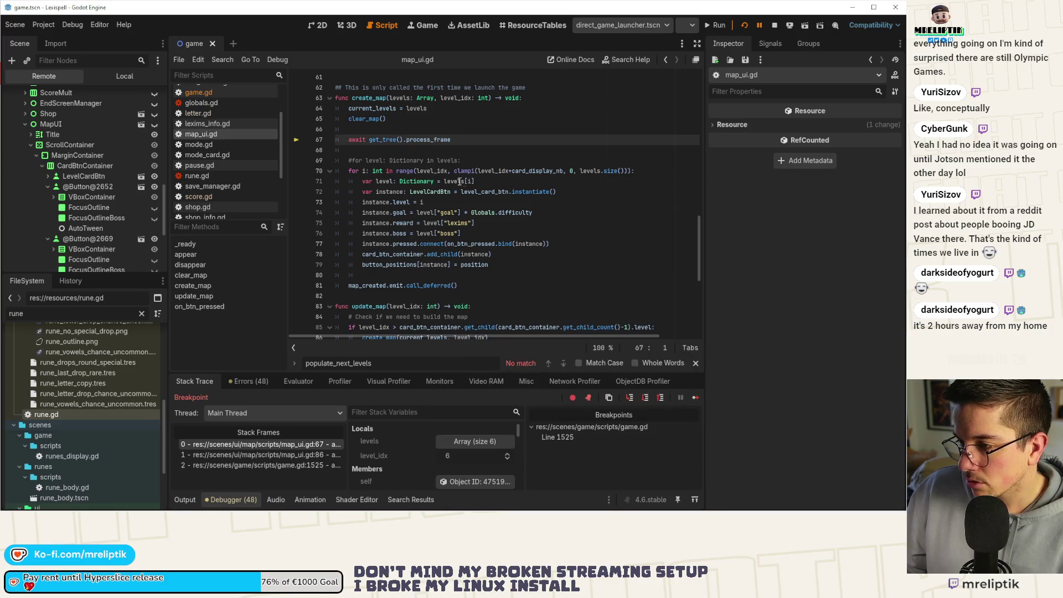
mouse_move(458, 181)
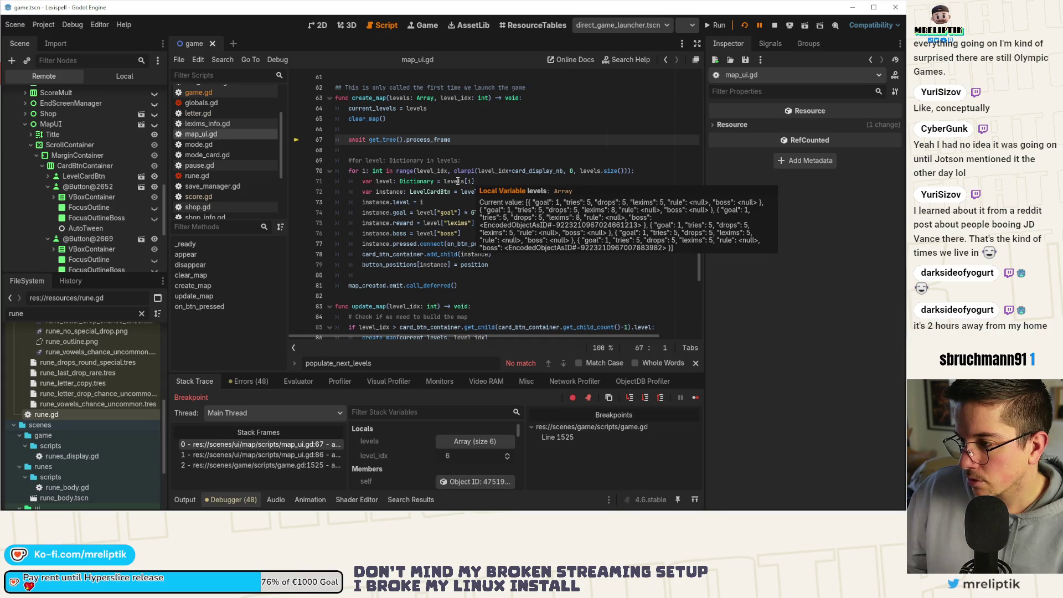
mouse_move(424, 171)
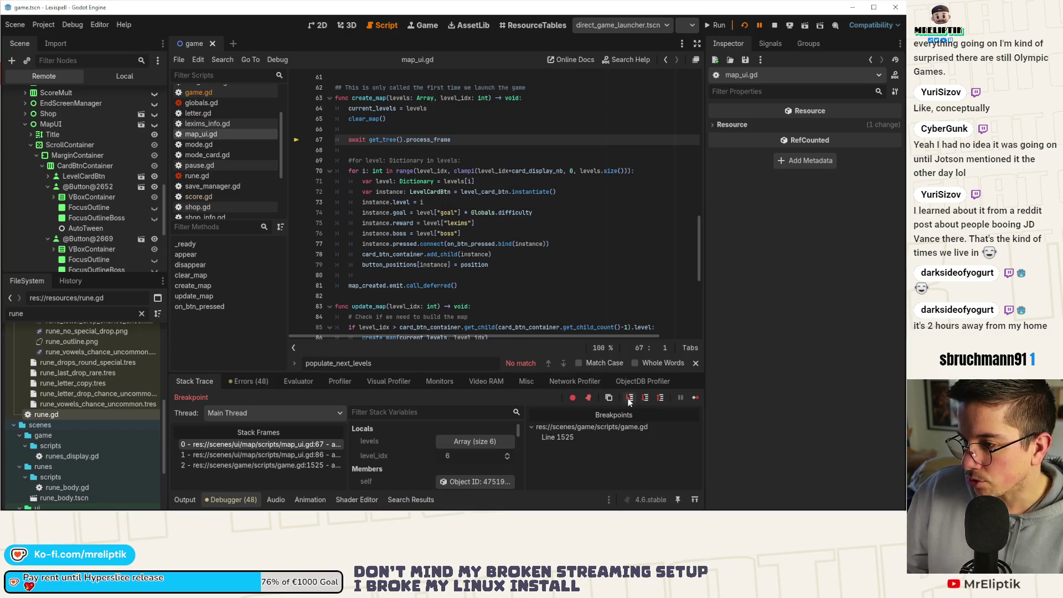
left_click(297, 172)
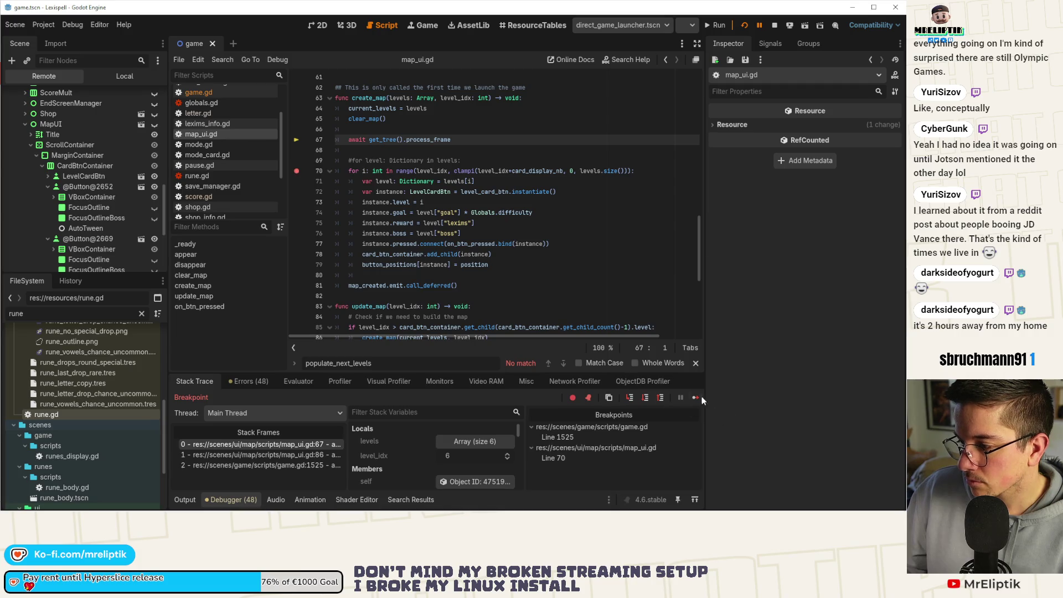
left_click(696, 398)
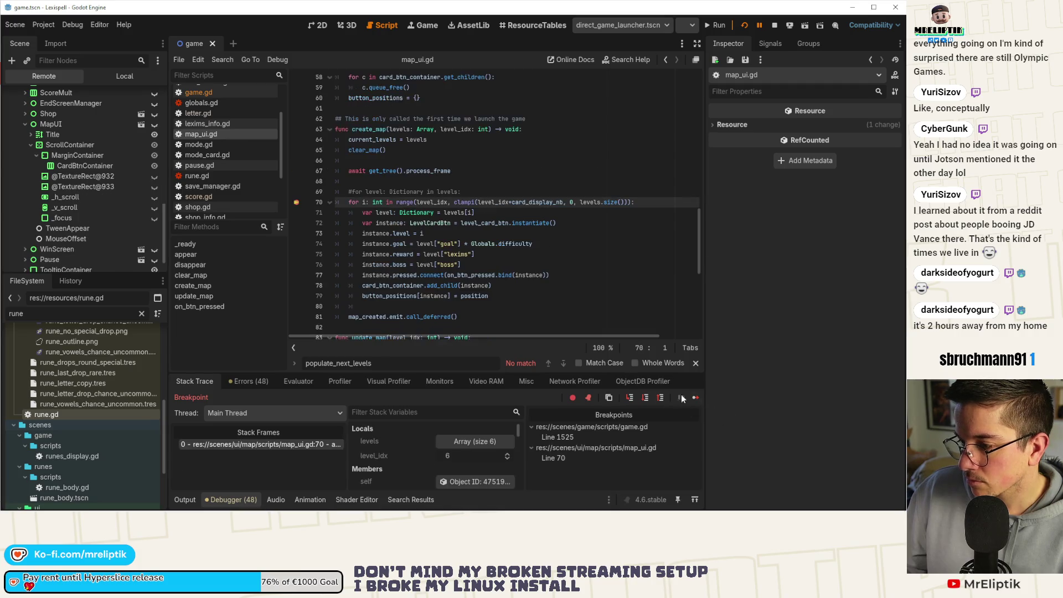
left_click(630, 397)
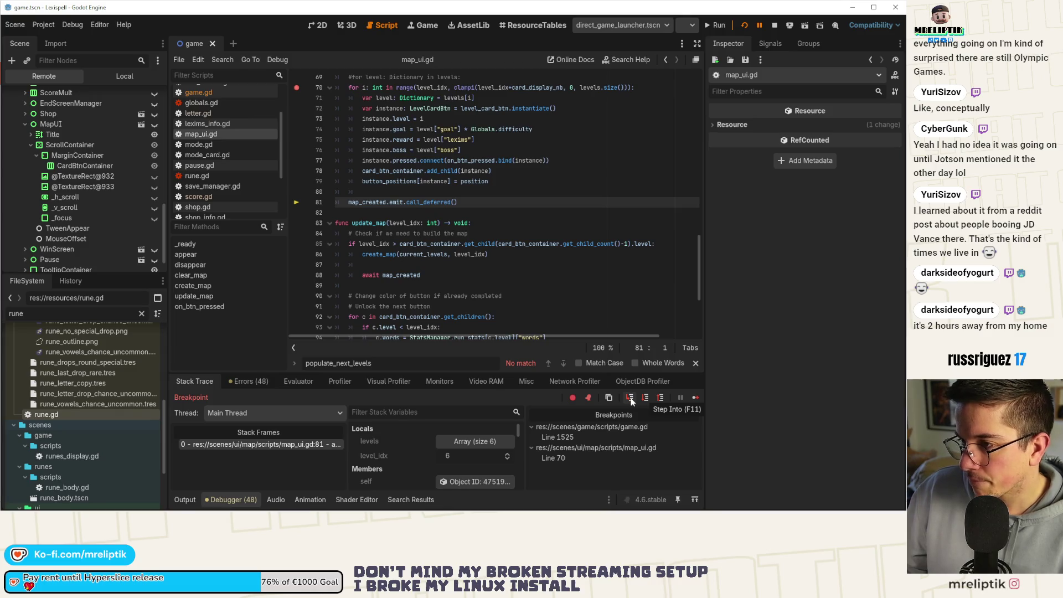
left_click(630, 398)
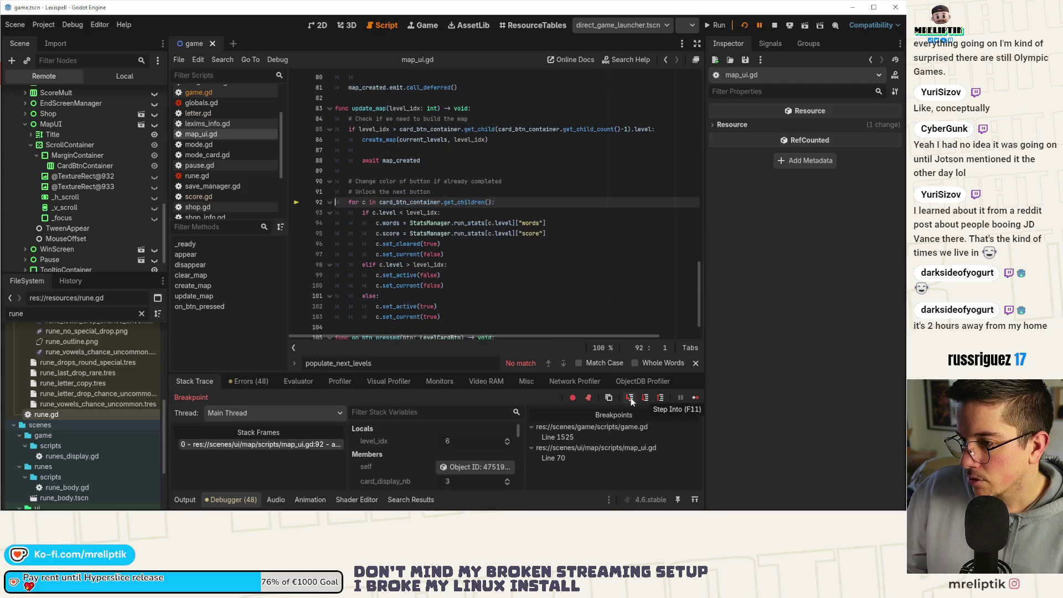
left_click(695, 398)
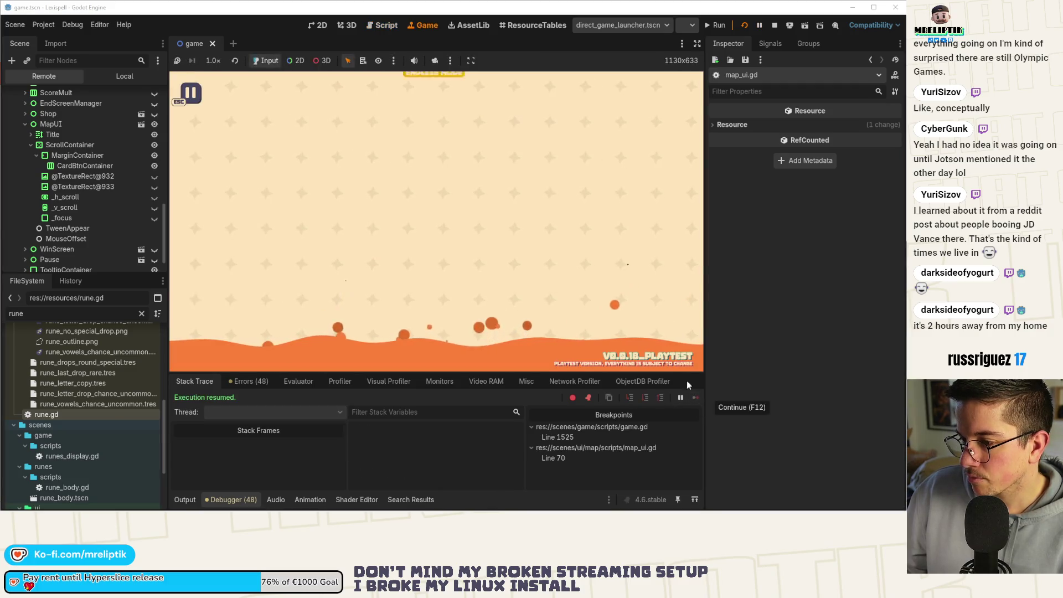
Step: Stop the running game and keep the output log hidden
left_click(776, 26)
left_click(472, 191)
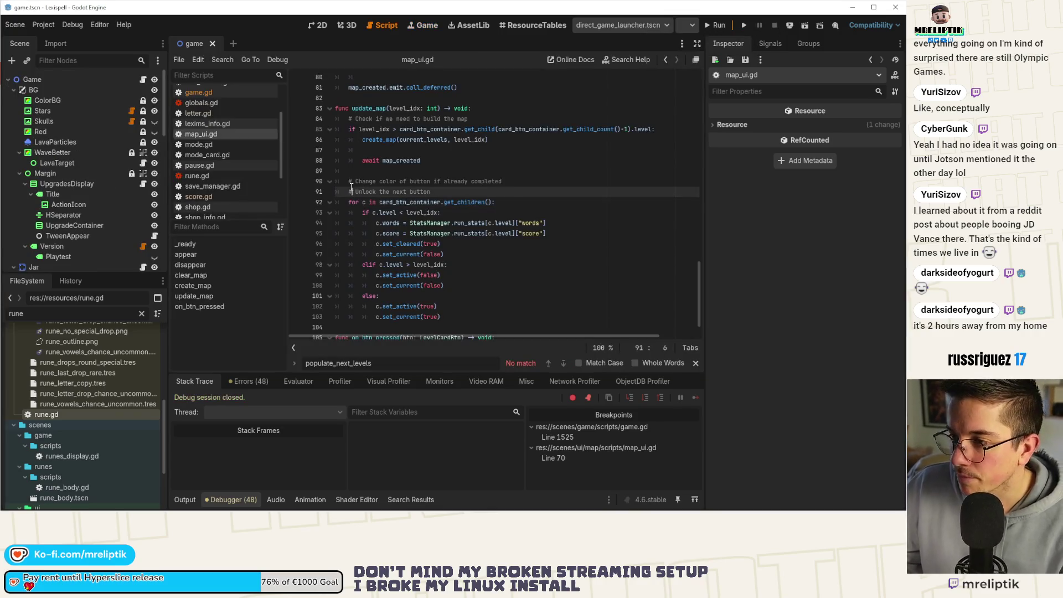
left_click(185, 501)
left_click(184, 500)
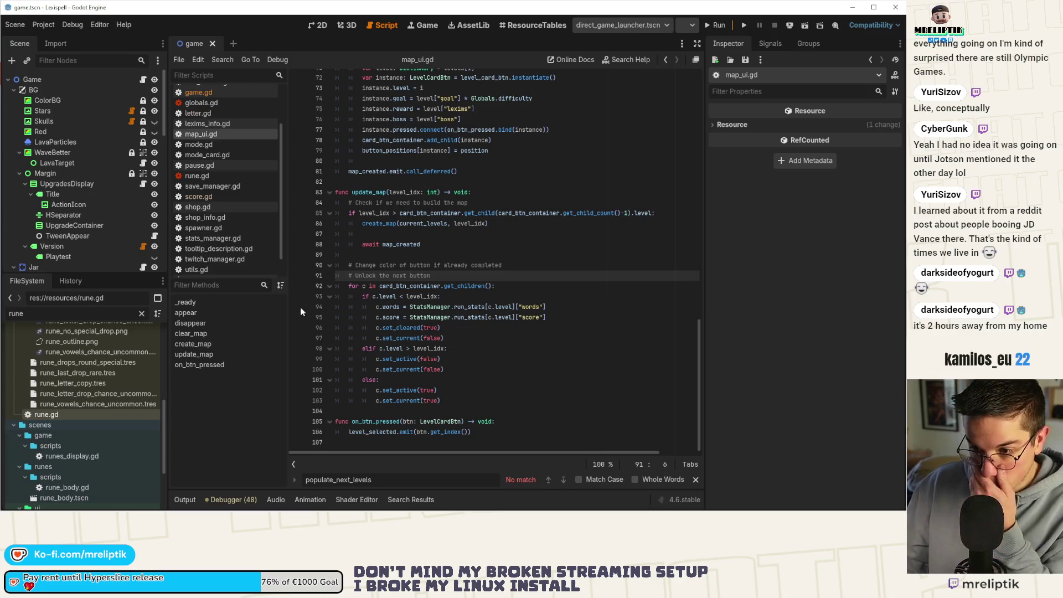
left_click(424, 213)
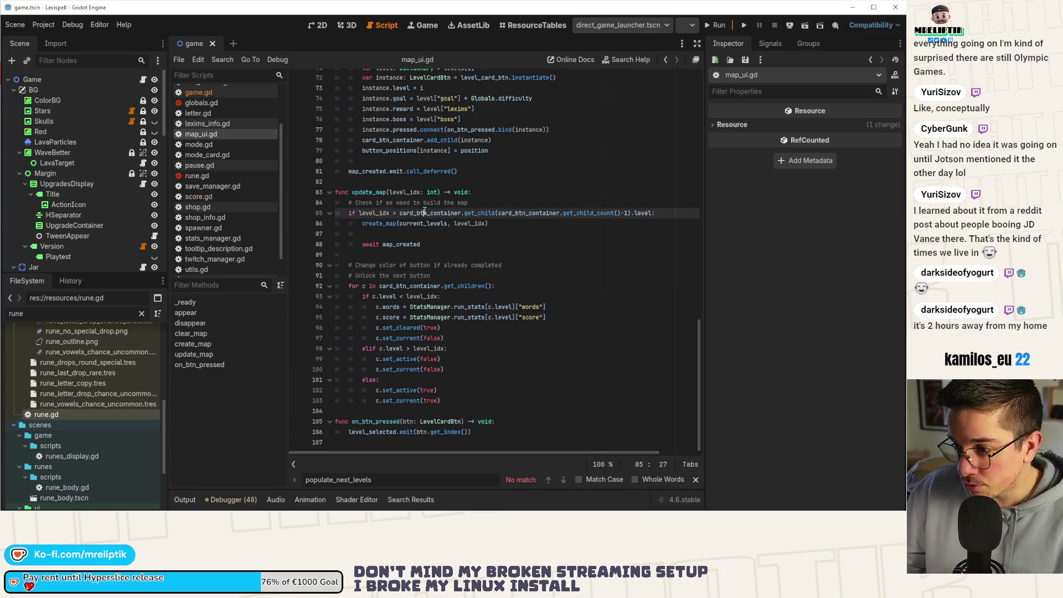
Step: Search next_level, open game.gd, and find the populate_next_levels call at line 513
key("ctrl+f")
type("next_")
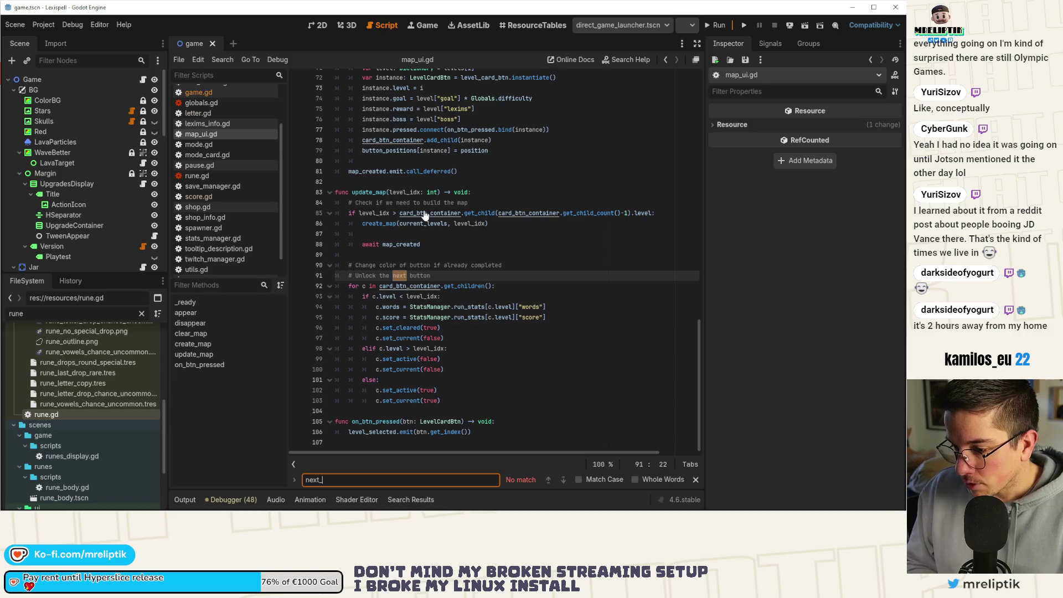
type("level")
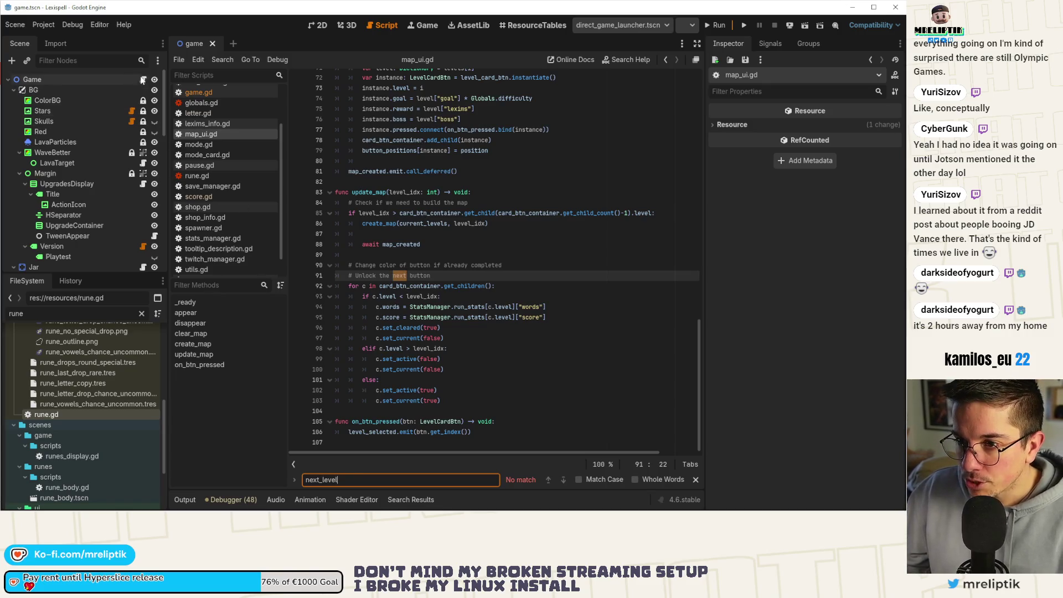
key("alt+Left")
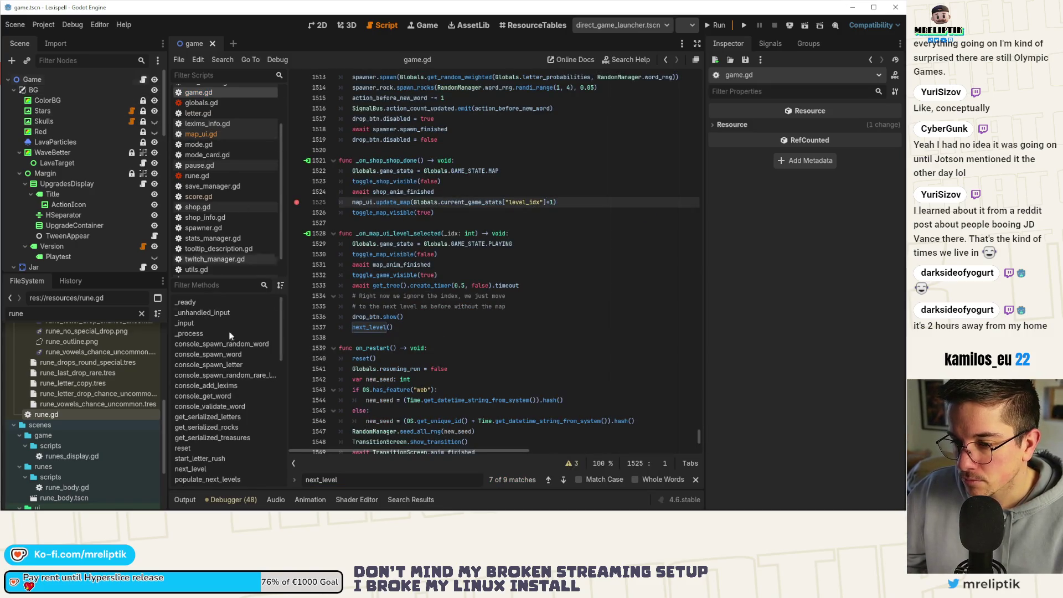
left_click(238, 386)
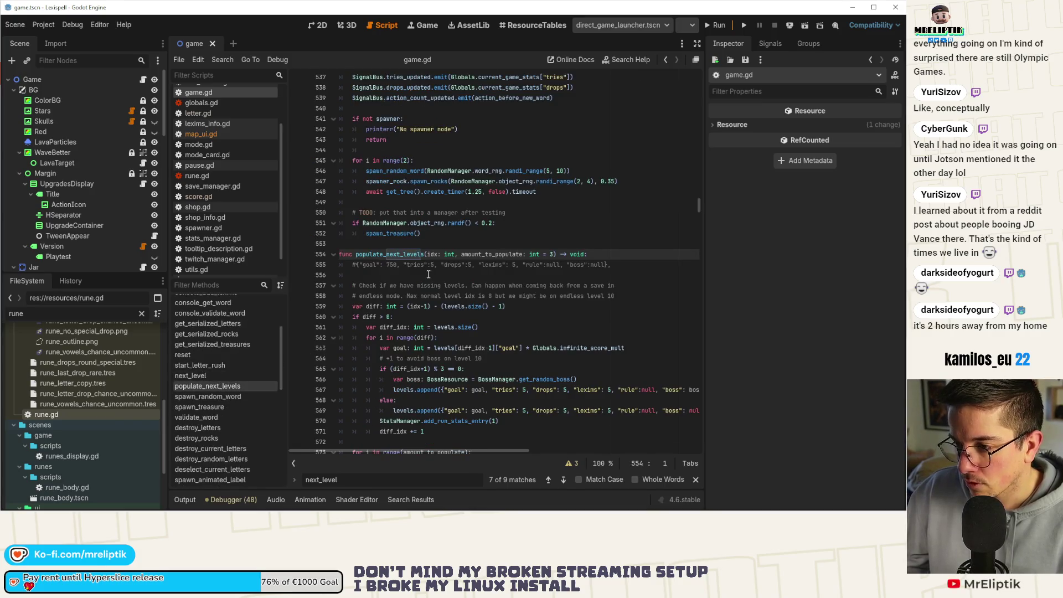
double_click(393, 253)
scroll(393, 253, "down", 1)
key("ctrl+f")
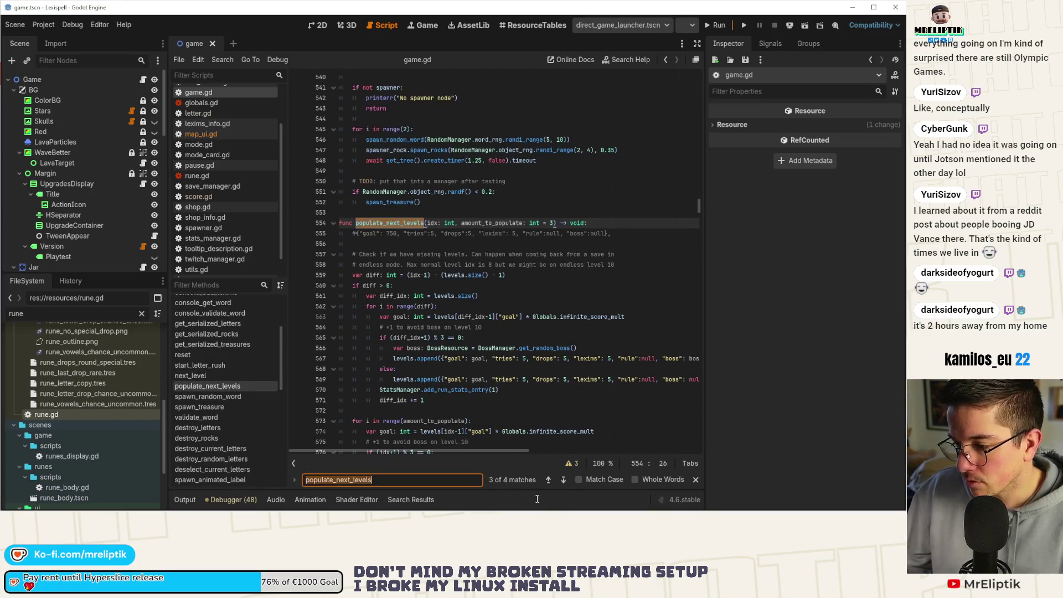
left_click(547, 481)
left_click(394, 233)
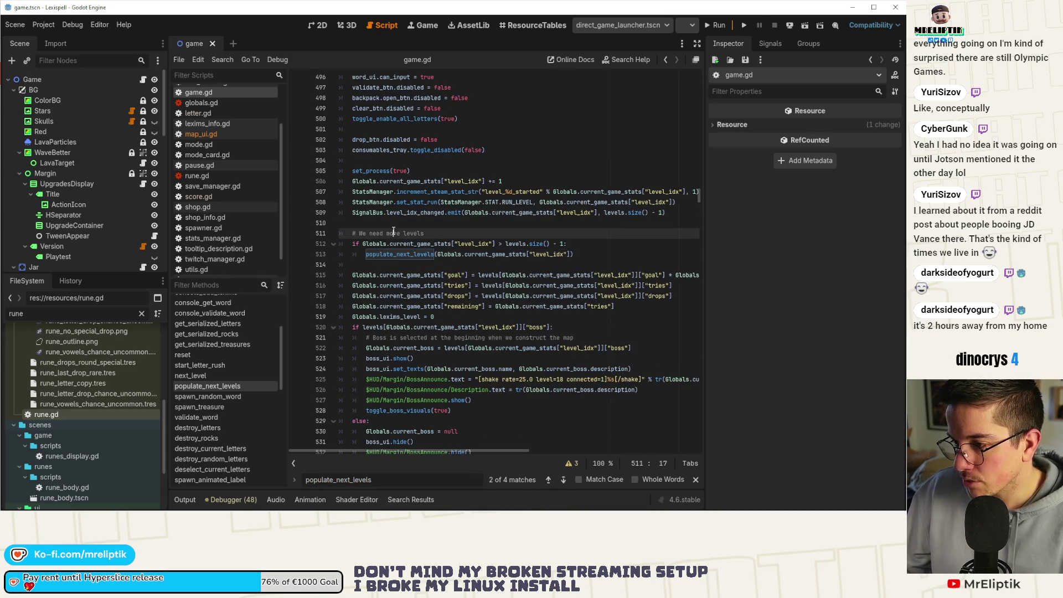
left_click(590, 245)
mouse_move(576, 255)
left_mouse_down()
mouse_move(389, 255)
mouse_move(353, 234)
left_mouse_up()
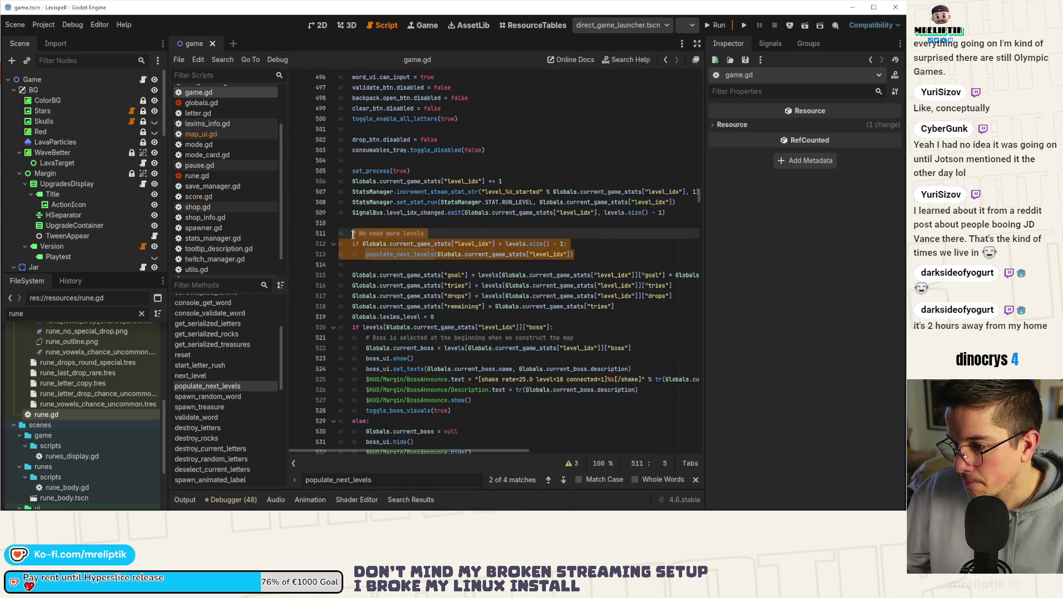
scroll(475, 288, "up", 8)
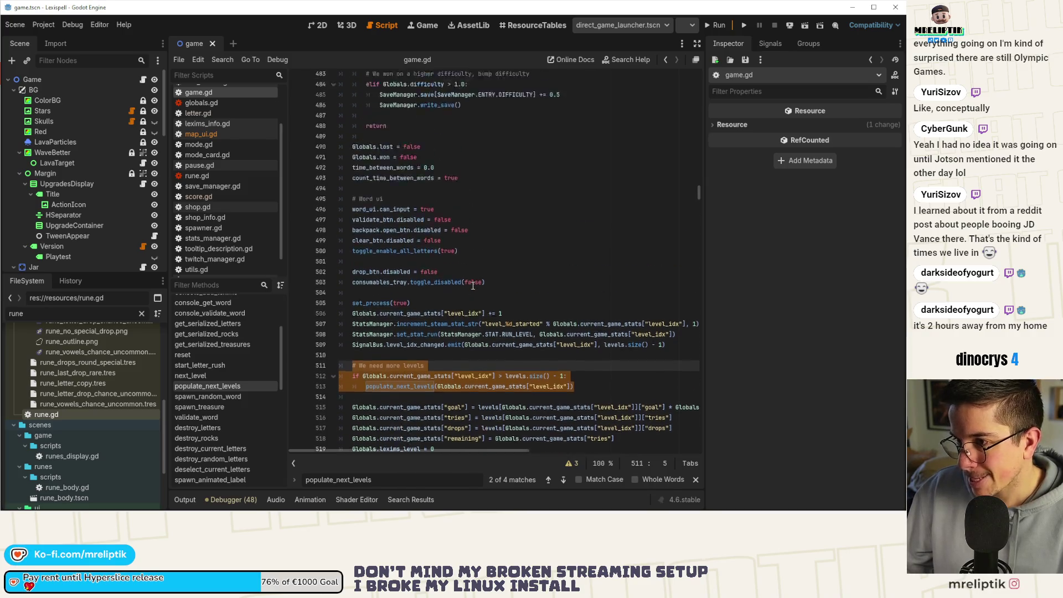
scroll(475, 288, "up", 16)
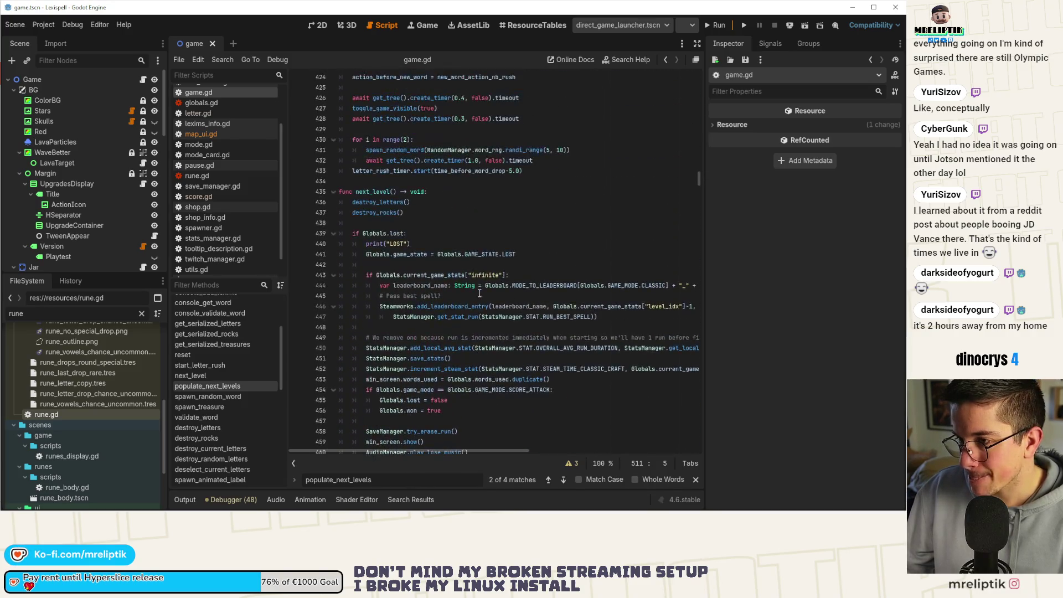
scroll(493, 299, "down", 4)
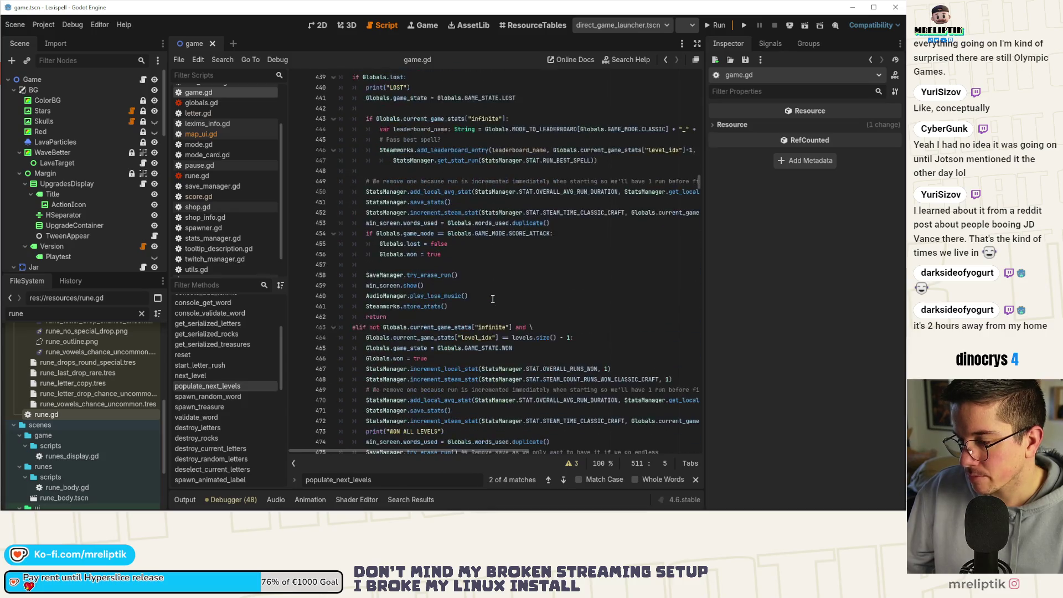
scroll(493, 299, "down", 4)
scroll(493, 299, "down", 14)
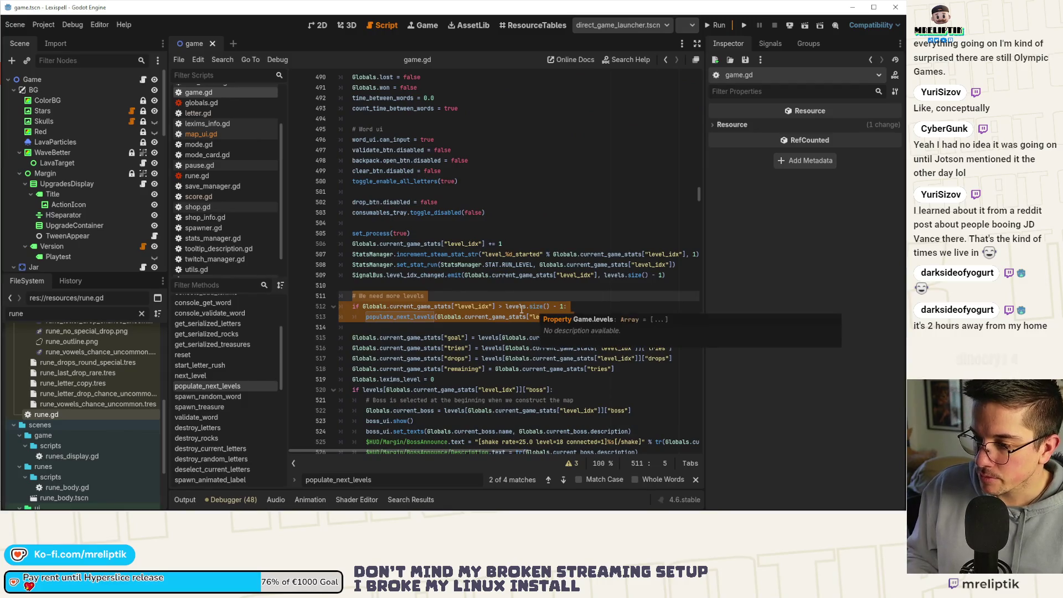
Step: Comment out the populate_next_levels check and note it moved to level clearing for endless mode
left_click_drag(575, 317, 311, 302)
key("ctrl+k")
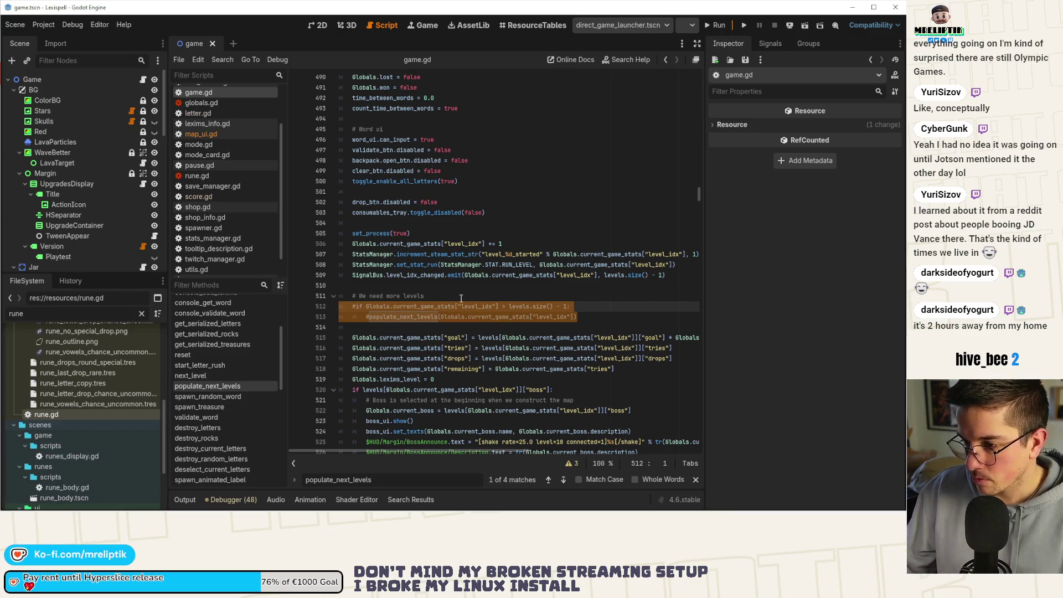
key("ctrl+shift+Return")
type("I I moved")
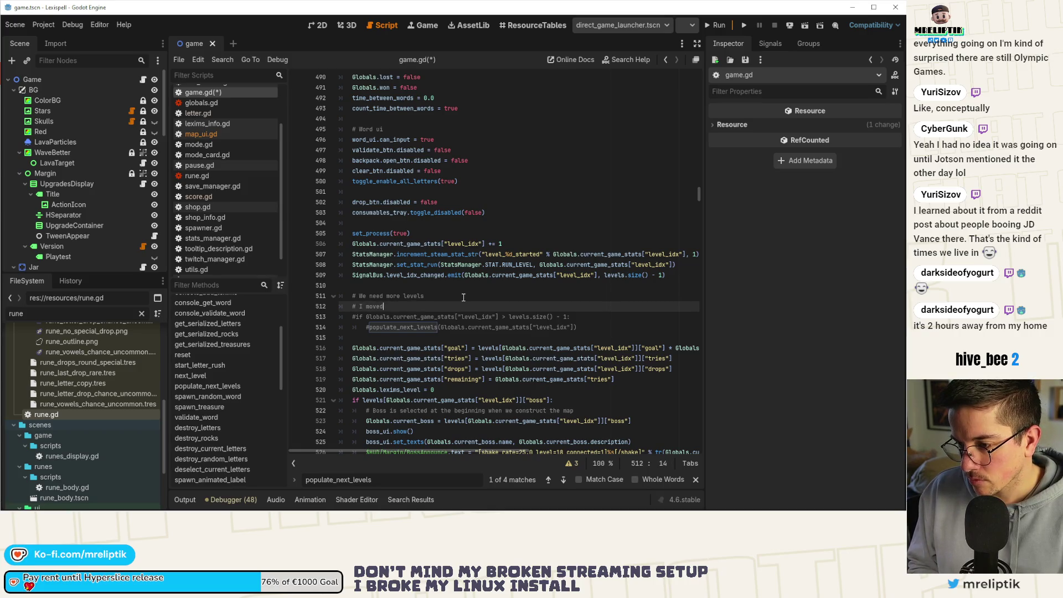
type("his ")
type("to t")
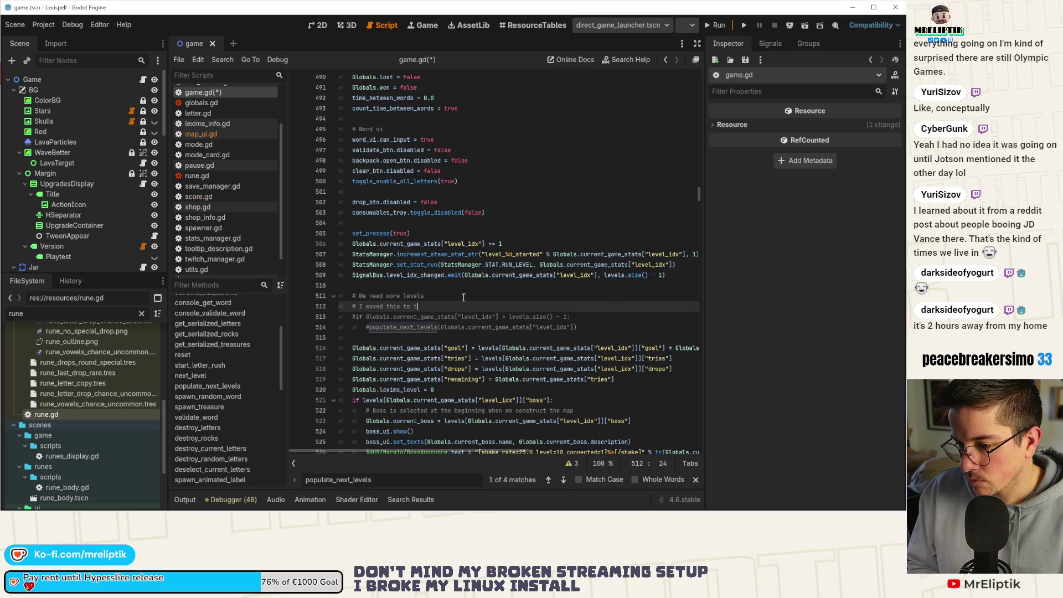
key("BackSpace")
type("when ")
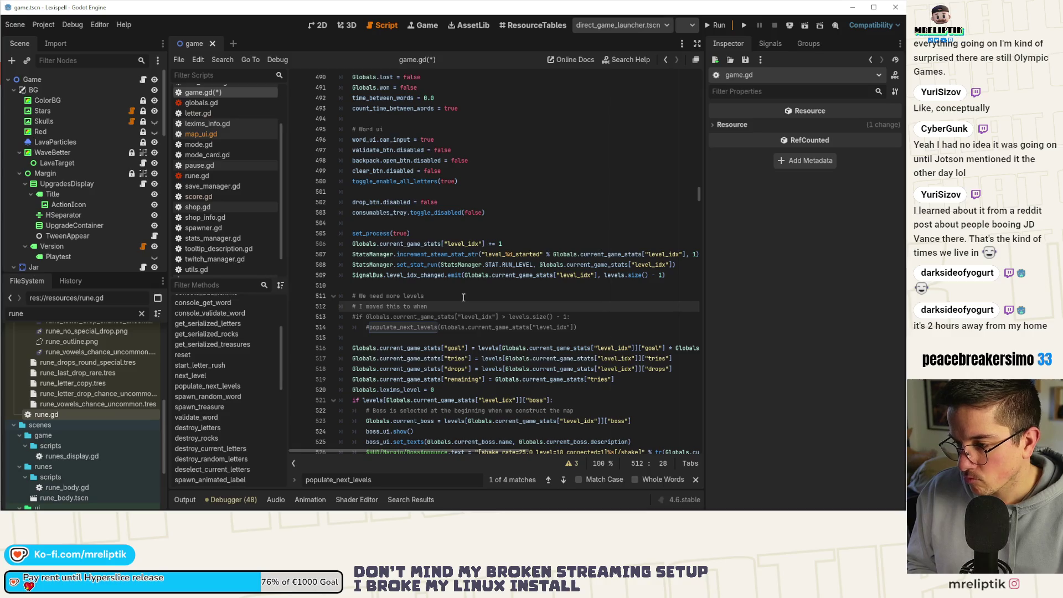
type("we clear the l")
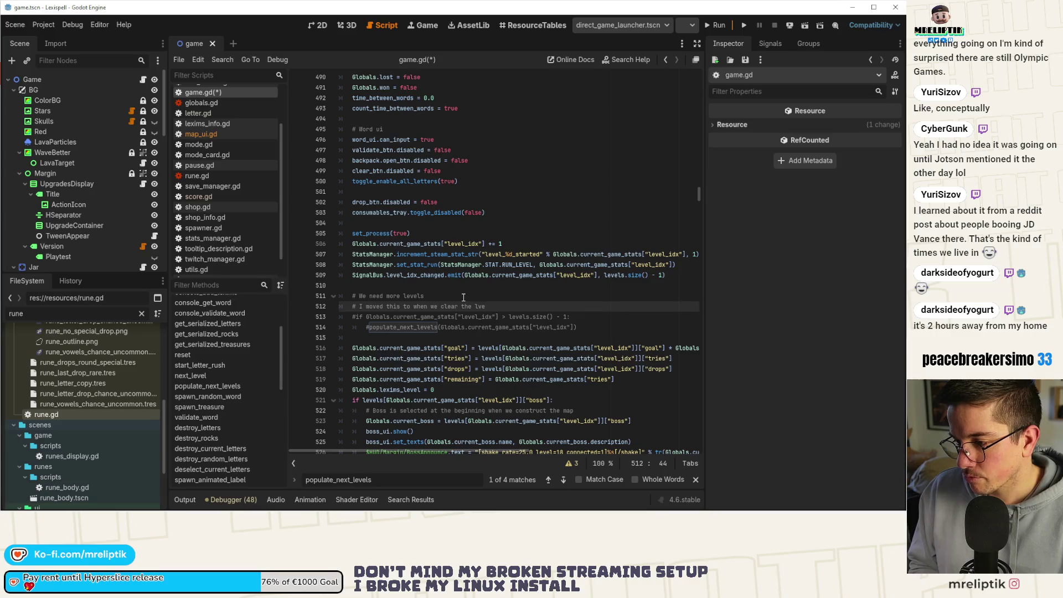
type("evel otherwise it would break in")
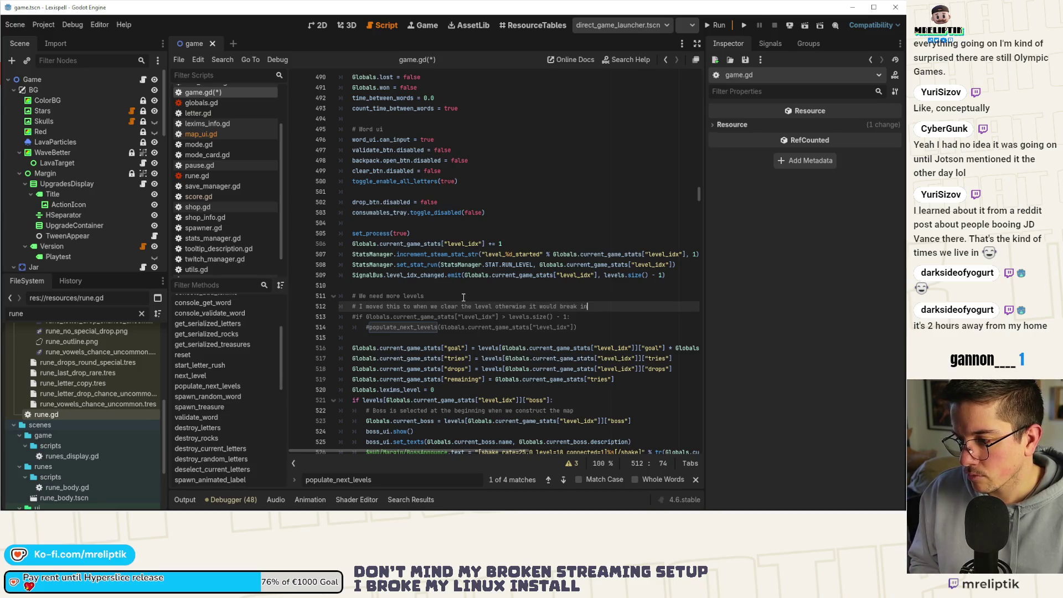
key("Return")
type("#")
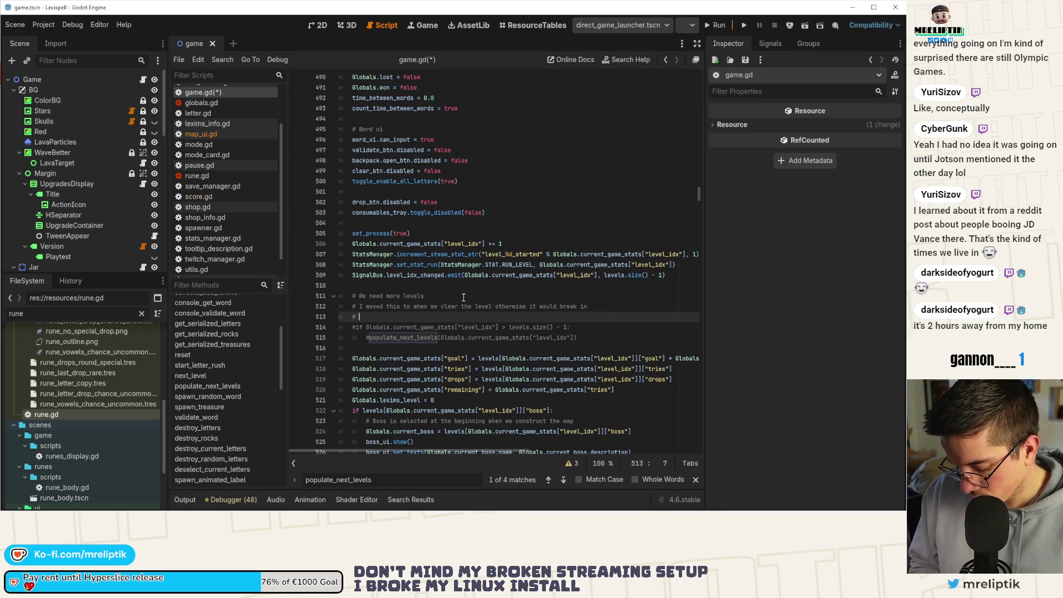
type("less mode a")
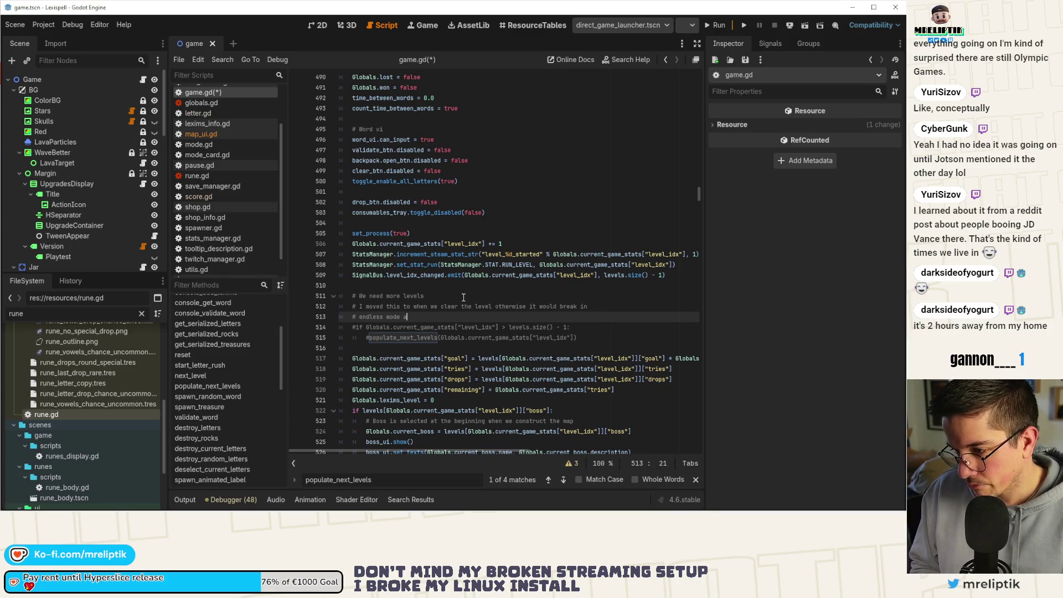
type("fter the first 3 levels")
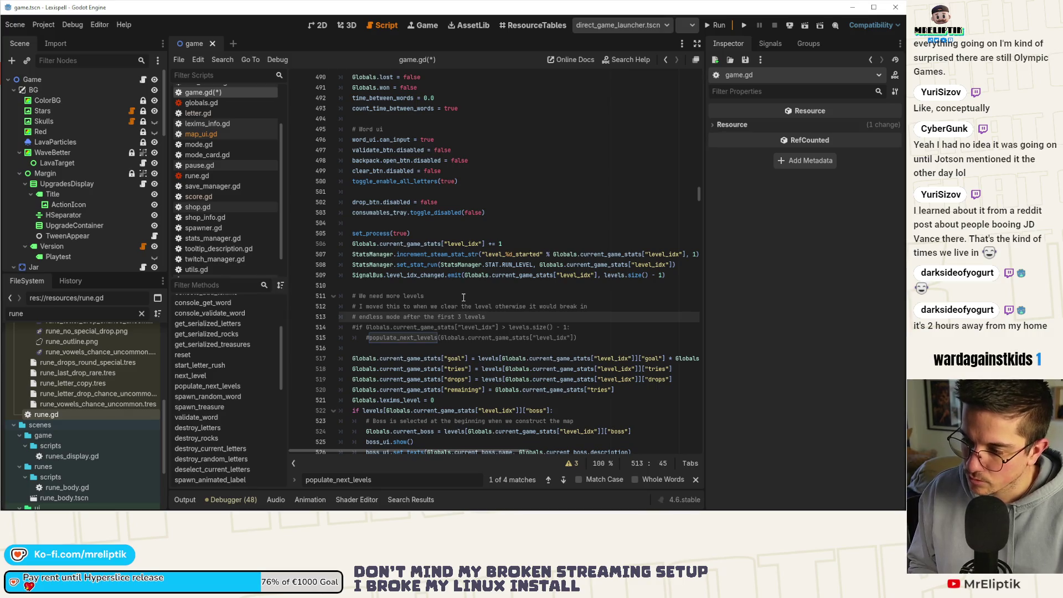
scroll(463, 297, "down", 10)
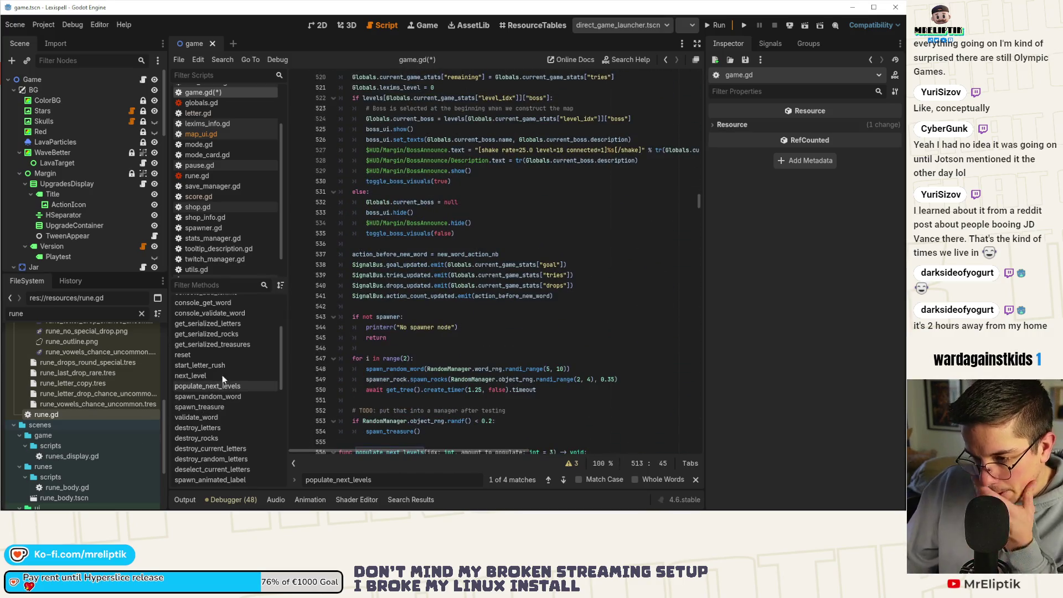
Step: Scroll the Filter Methods list and go to the try_show_endscreen definition
scroll(404, 358, "down", 9)
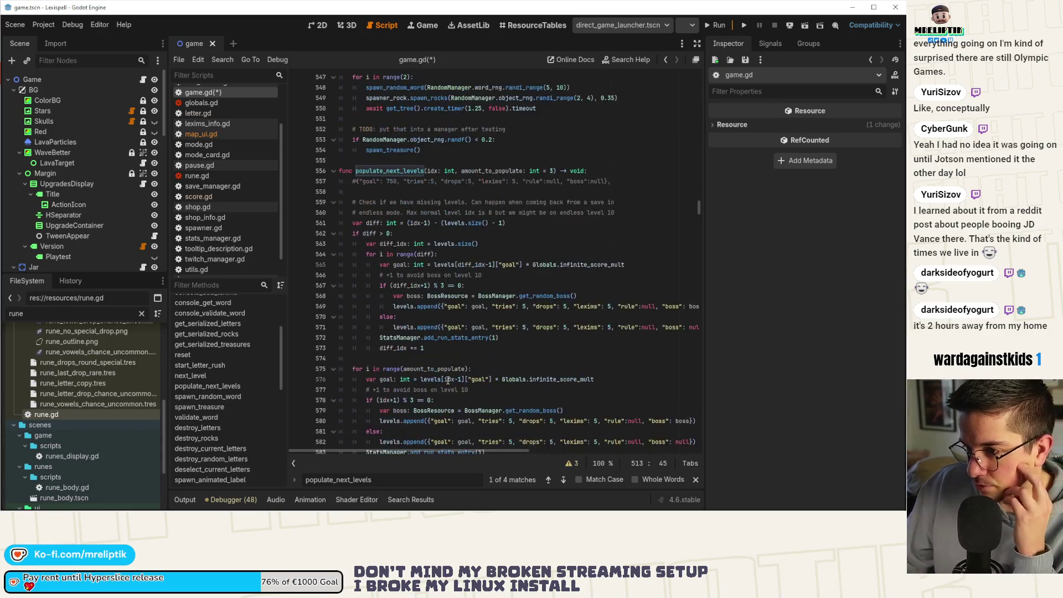
scroll(234, 362, "down", 3)
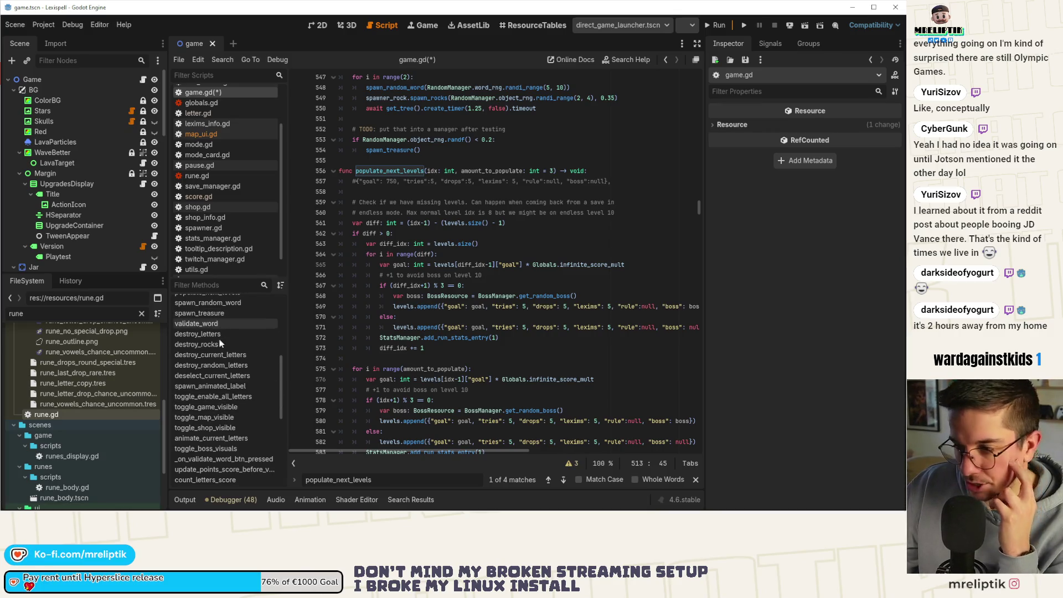
scroll(225, 399, "down", 1)
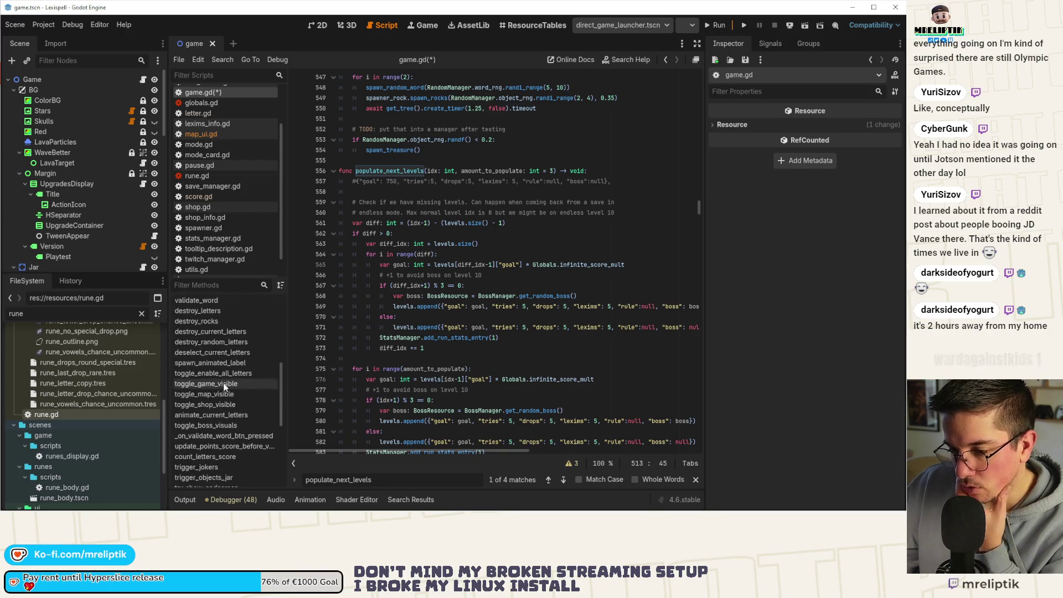
scroll(218, 427, "down", 3)
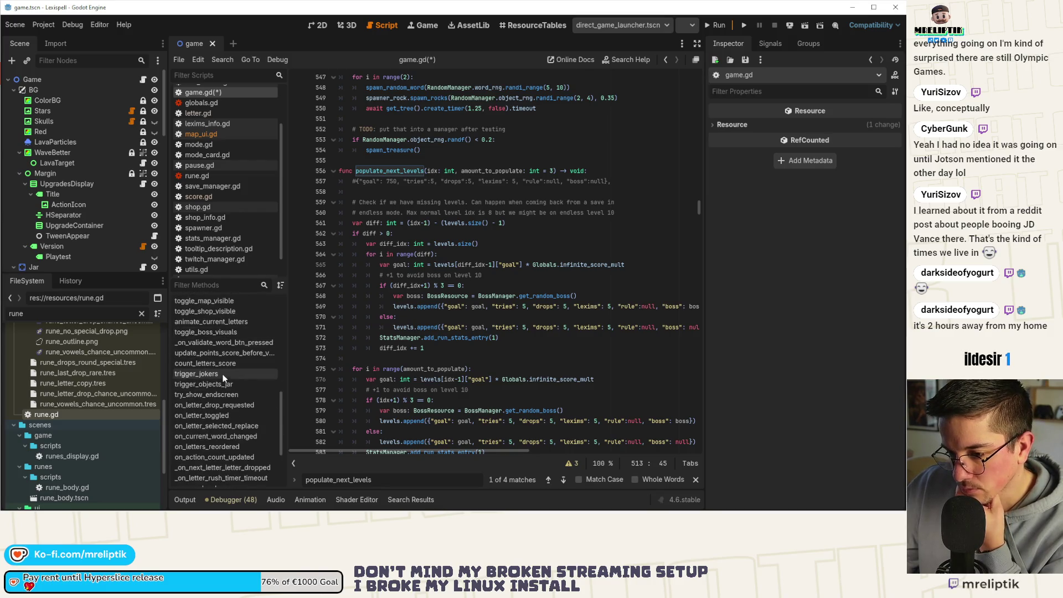
left_click(212, 394)
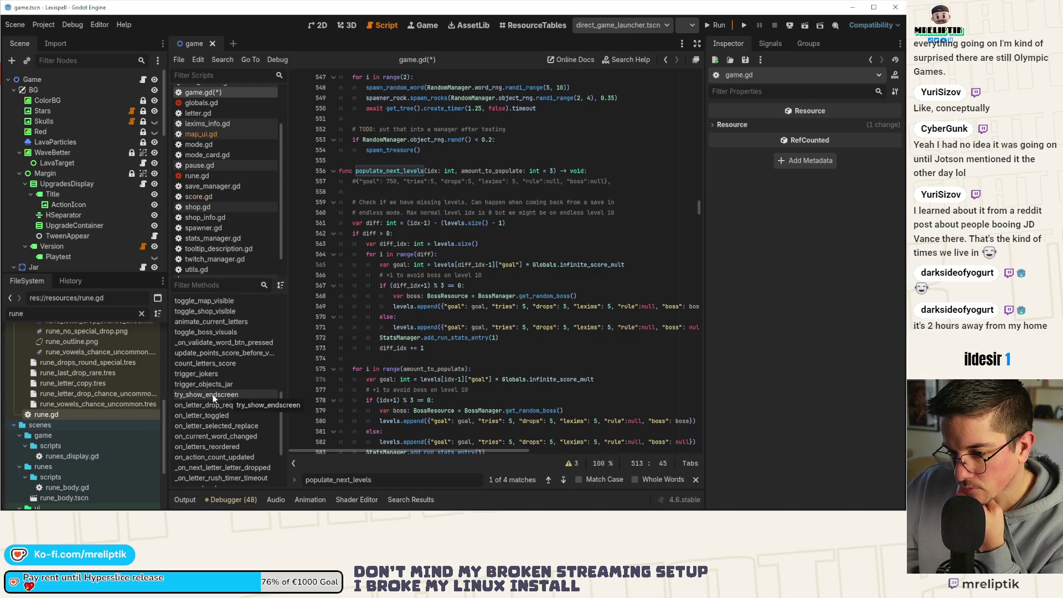
Step: Find the try_show_endscreen call in on_won_level and widen the script editor to read it
double_click(393, 254)
key("ctrl+f")
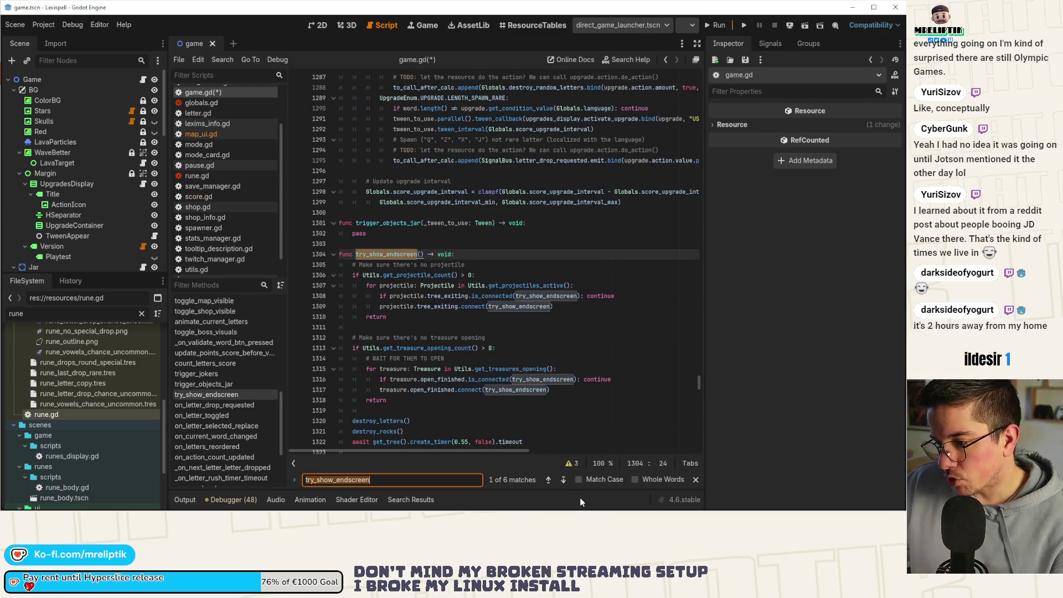
left_click(549, 480)
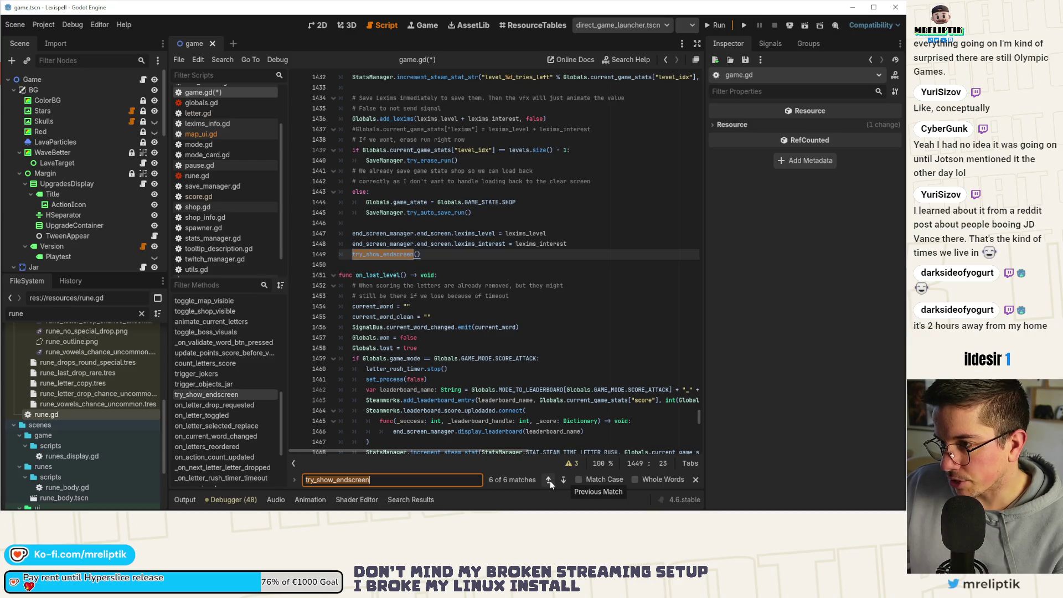
scroll(547, 415, "up", 9)
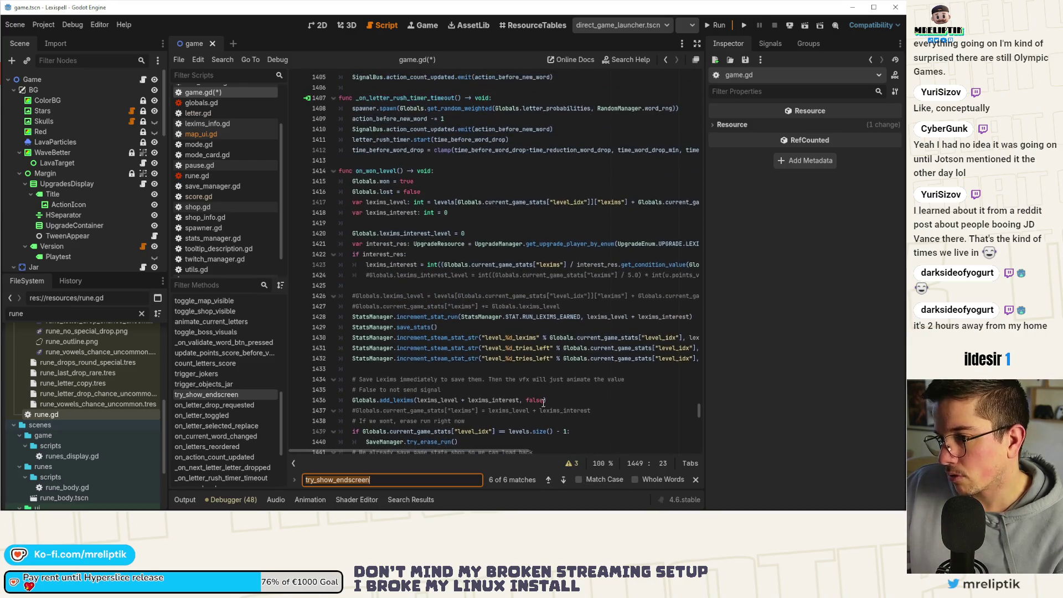
left_click_drag(705, 195, 773, 195)
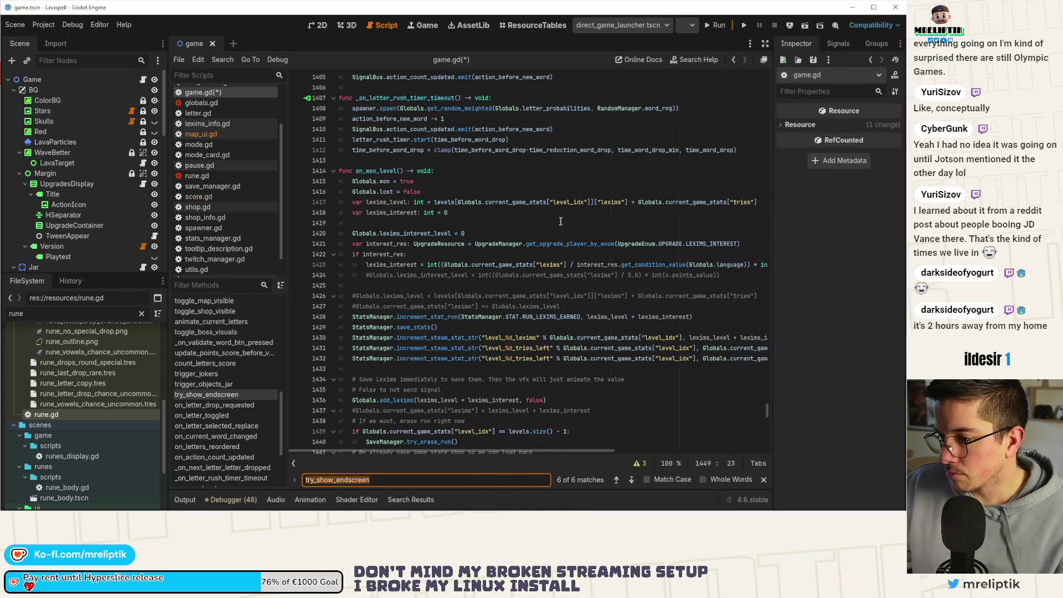
scroll(479, 232, "down", 2)
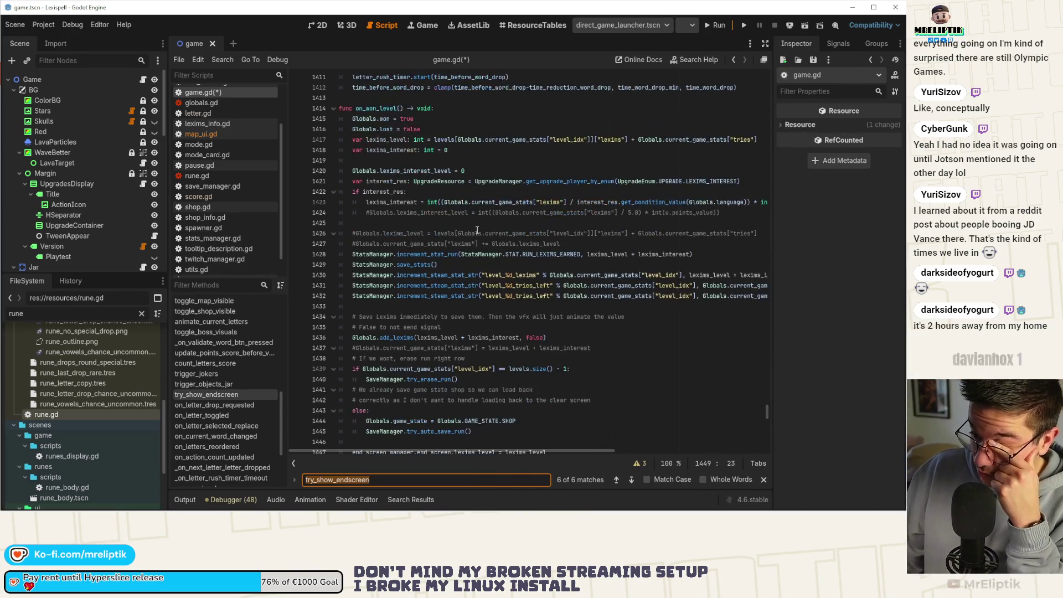
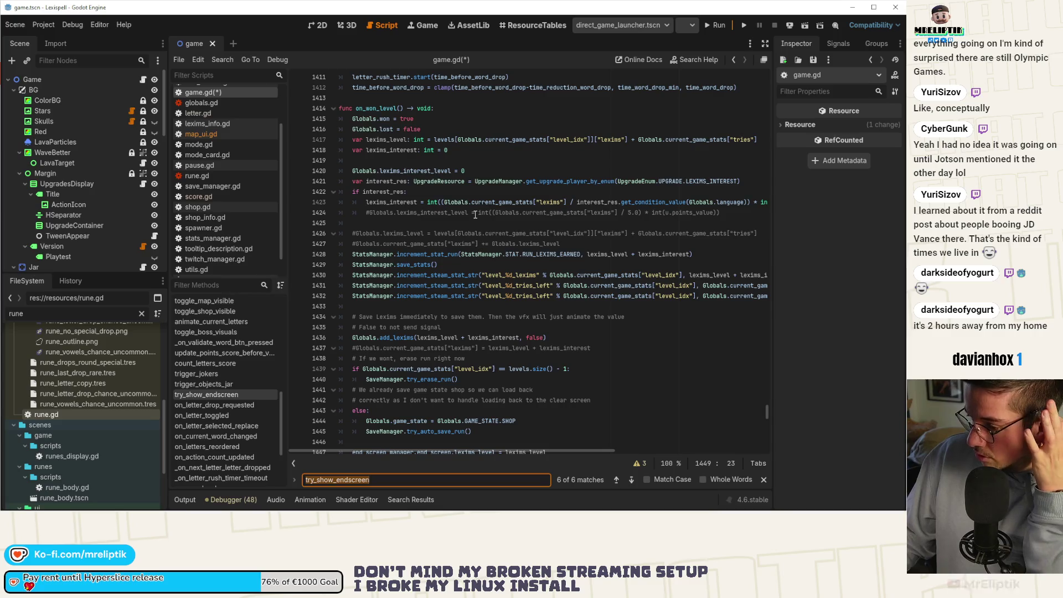
Step: Save game.gd, then insert a 'We need more levels' if-block in on_won_level that calls populate_next_levels
scroll(475, 214, "down", 3)
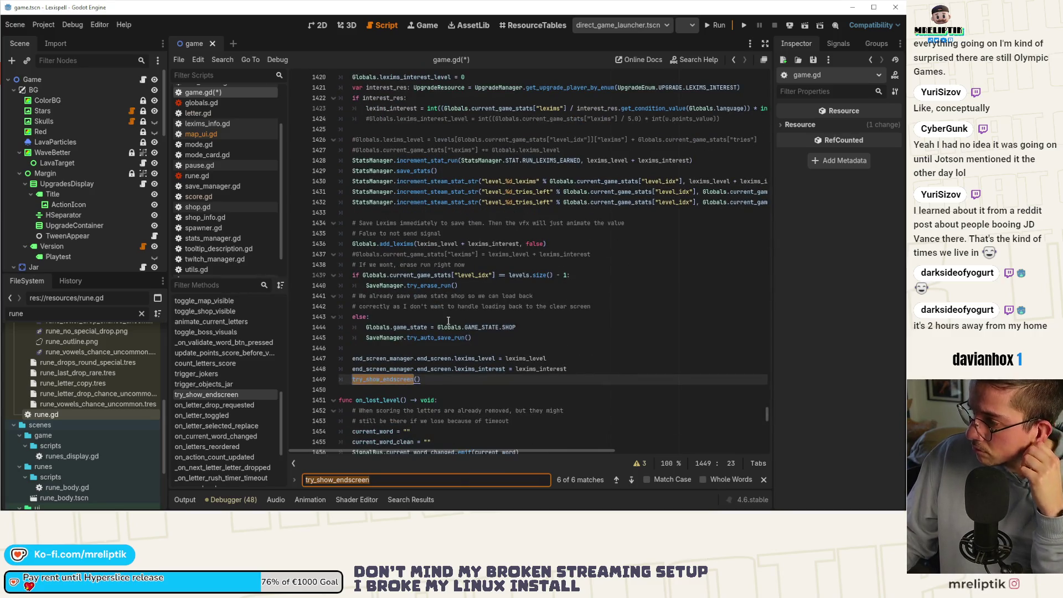
left_click(394, 265)
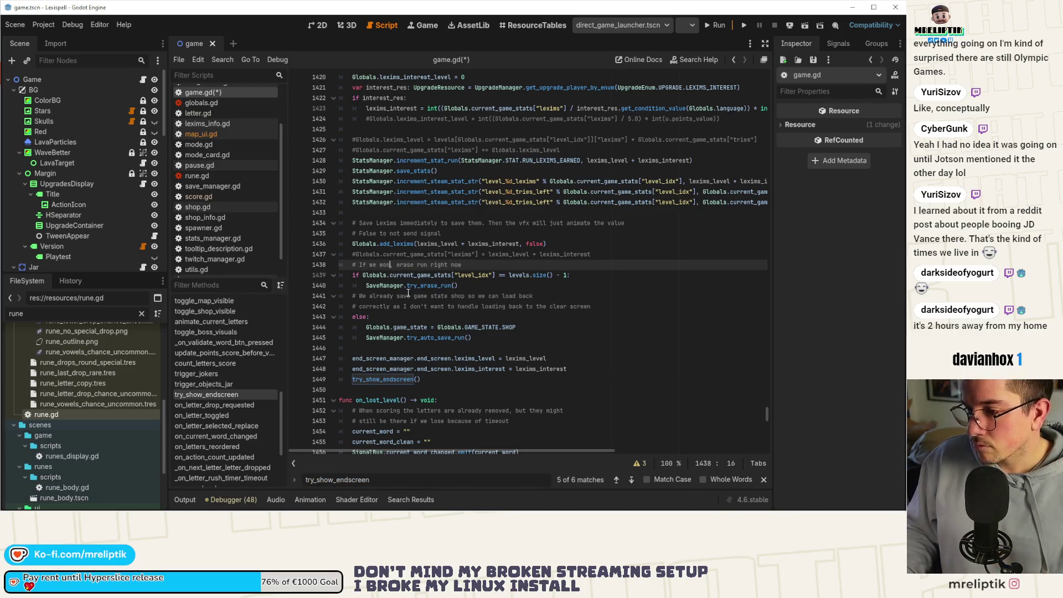
key("ctrl+s")
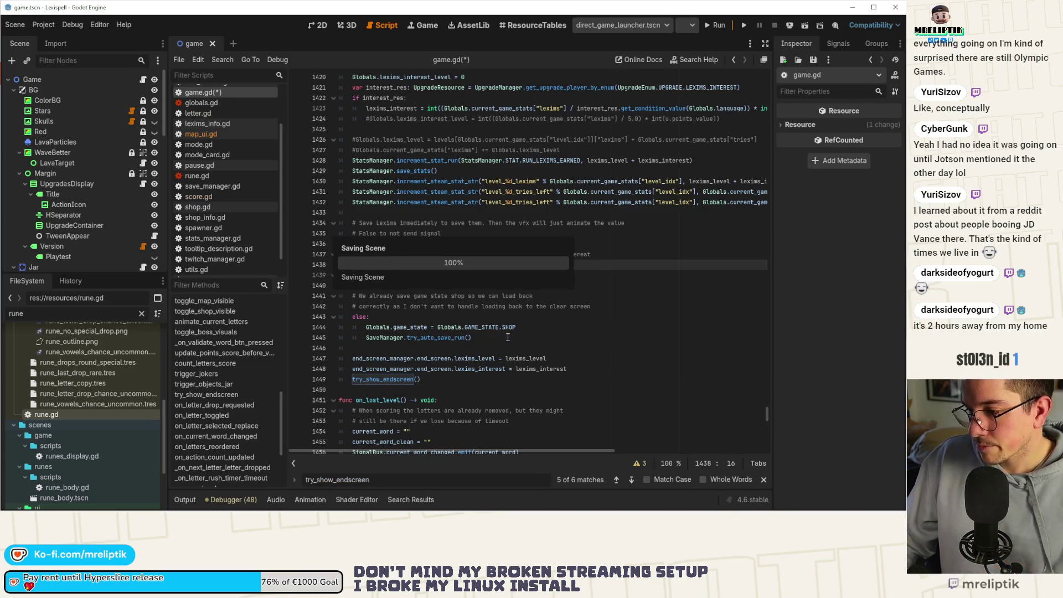
key("ctrl+z")
key("ctrl+z")
key("ctrl+z")
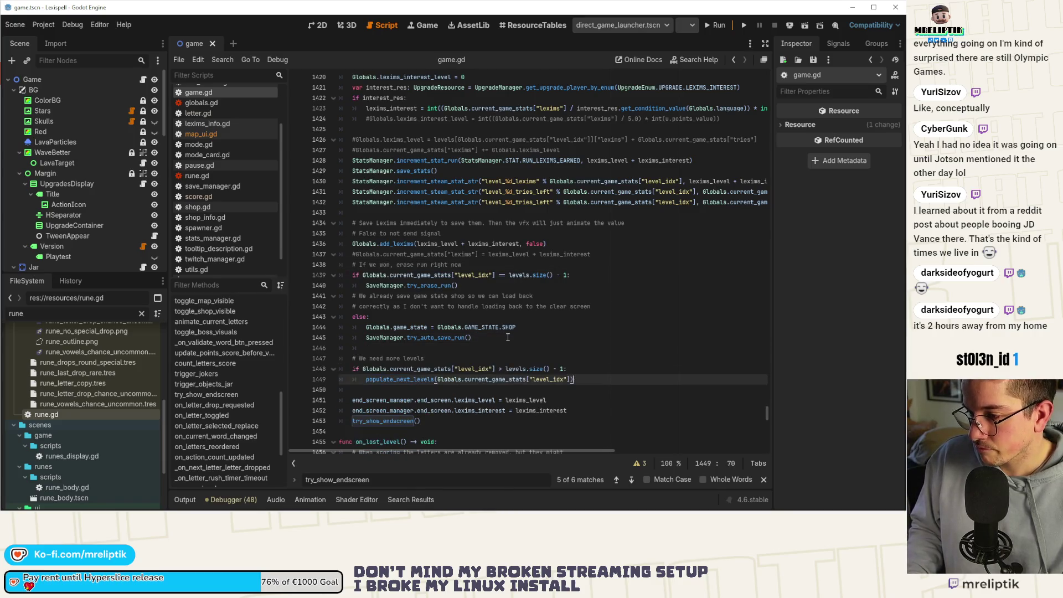
key("ctrl+z")
left_click(510, 345)
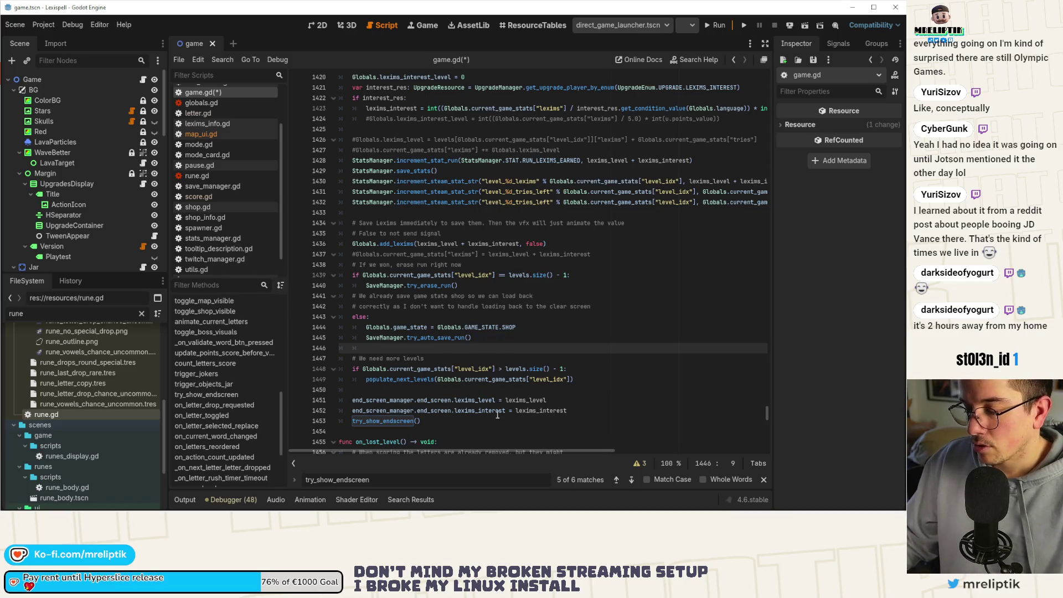
left_click_drag(496, 369, 494, 380)
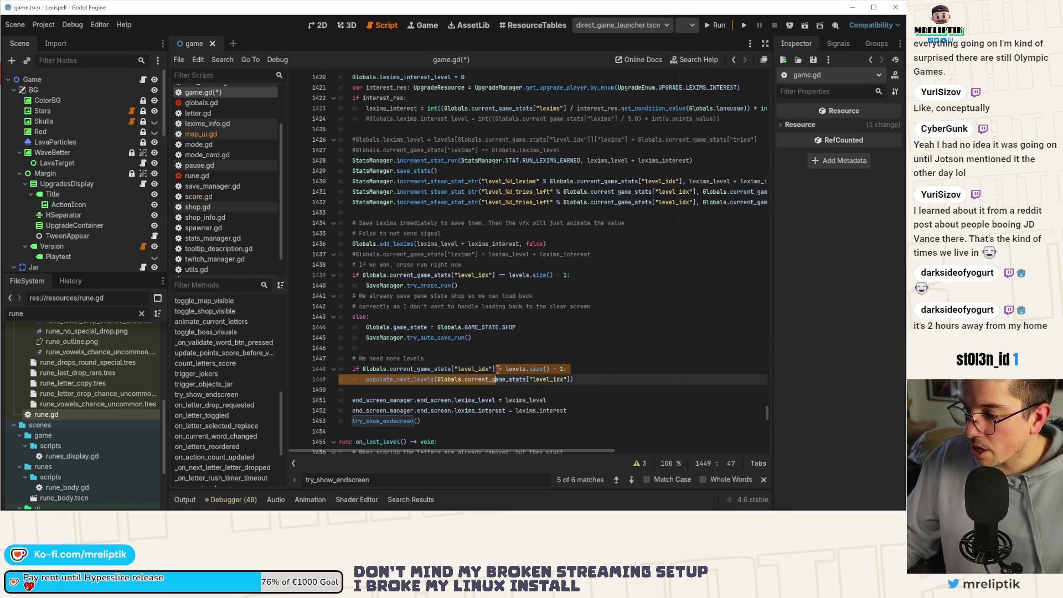
Step: Change the check to level_idx + 1 > levels.size() - 1 and save the script
left_click(496, 369)
key("Right")
key("Delete")
key("Delete")
type(">")
key("Left")
key("Left")
type("+ 1")
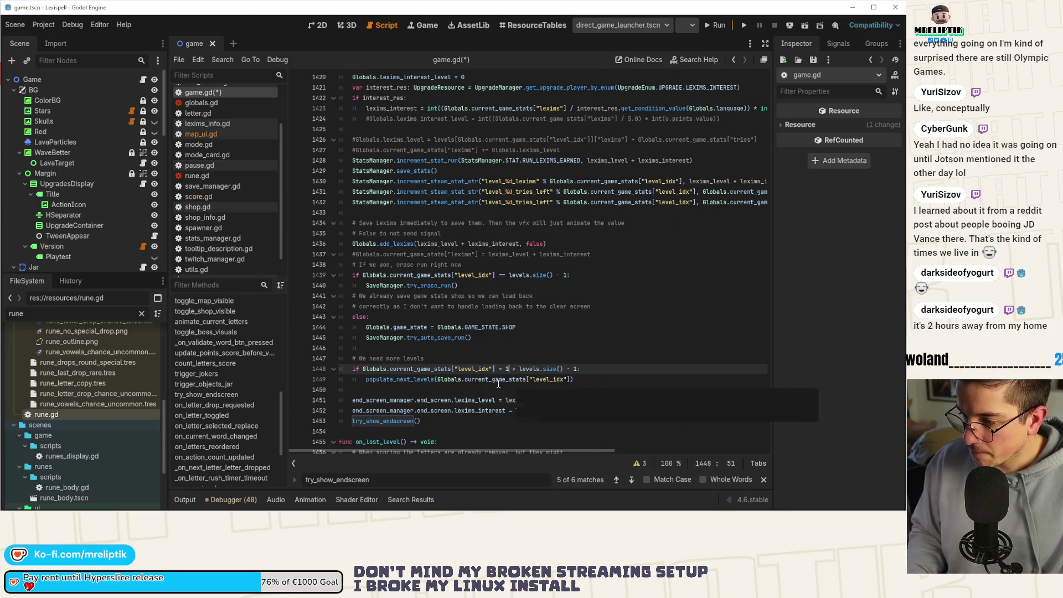
key("ctrl+s")
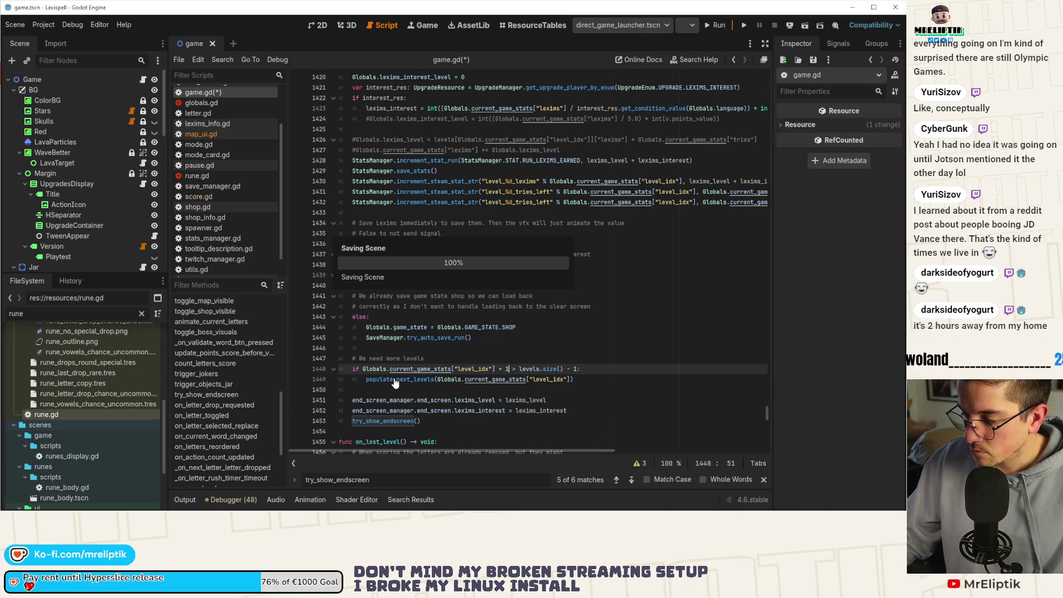
Step: Try a map_ui.create_map() line below populate_next_levels, remove it, and search the script for map_ui
left_click(570, 381)
type("+ 1")
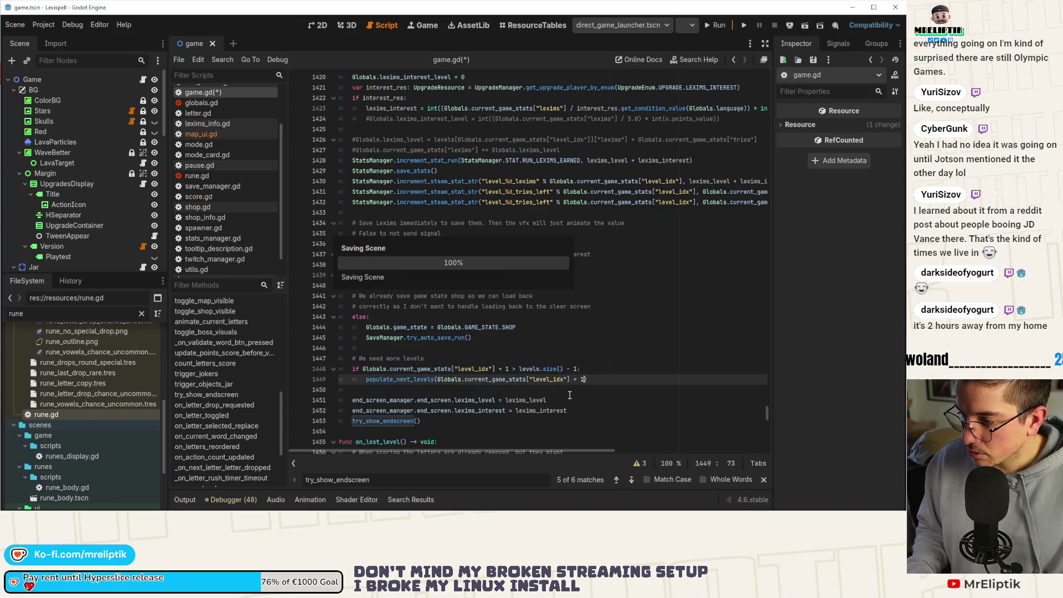
key("Down")
key("Return")
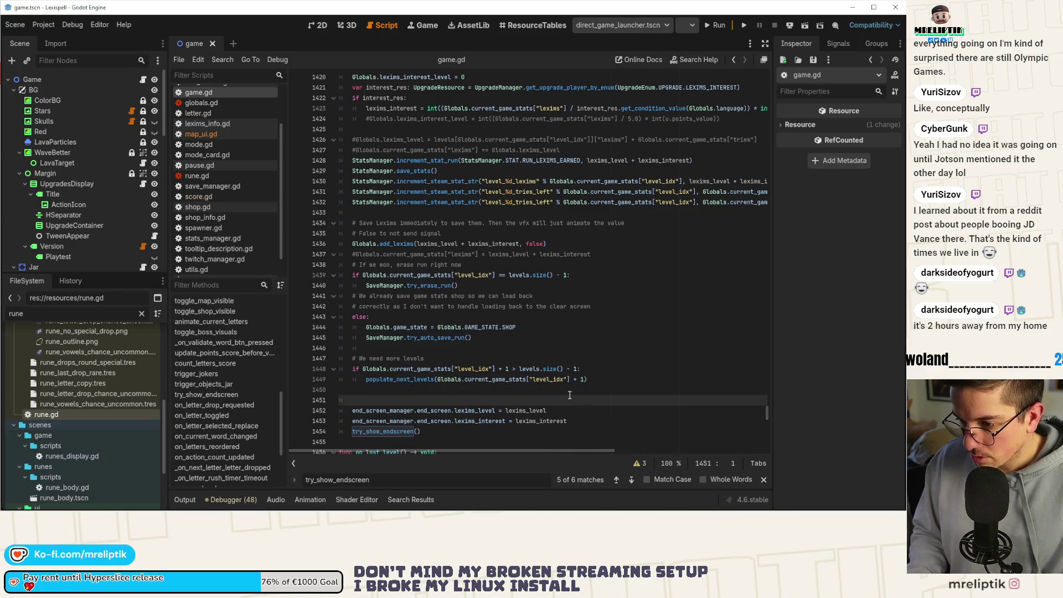
key("BackSpace")
key("Return")
key("Up")
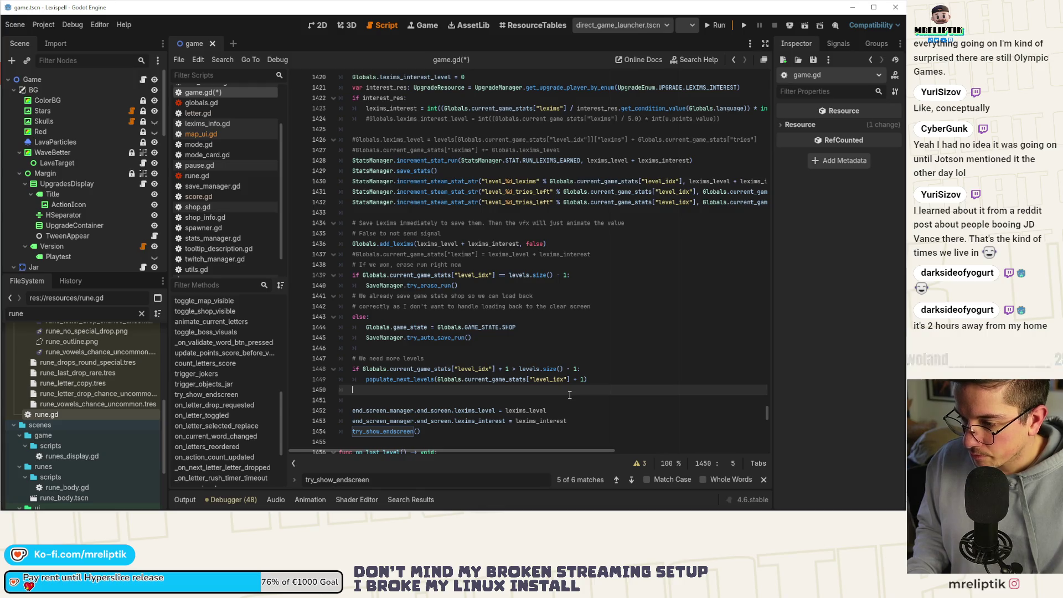
type("map_")
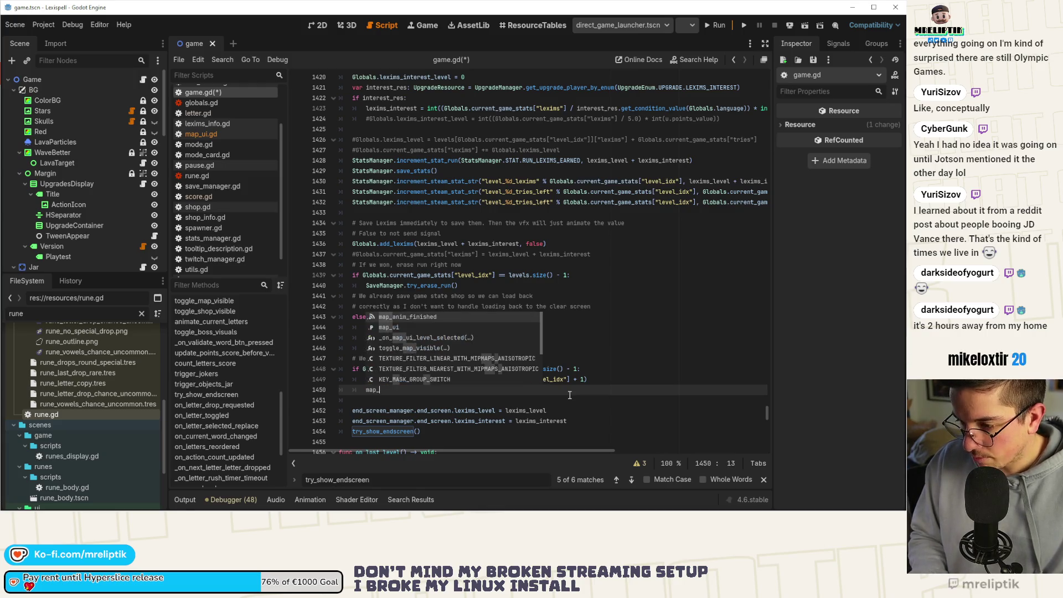
type("ui.crea")
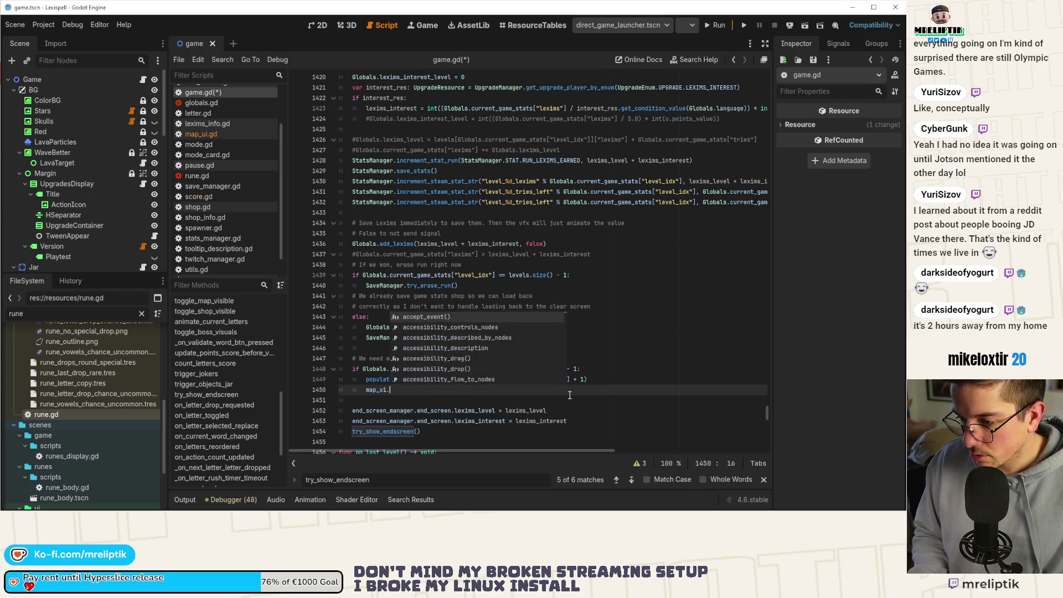
key("Down")
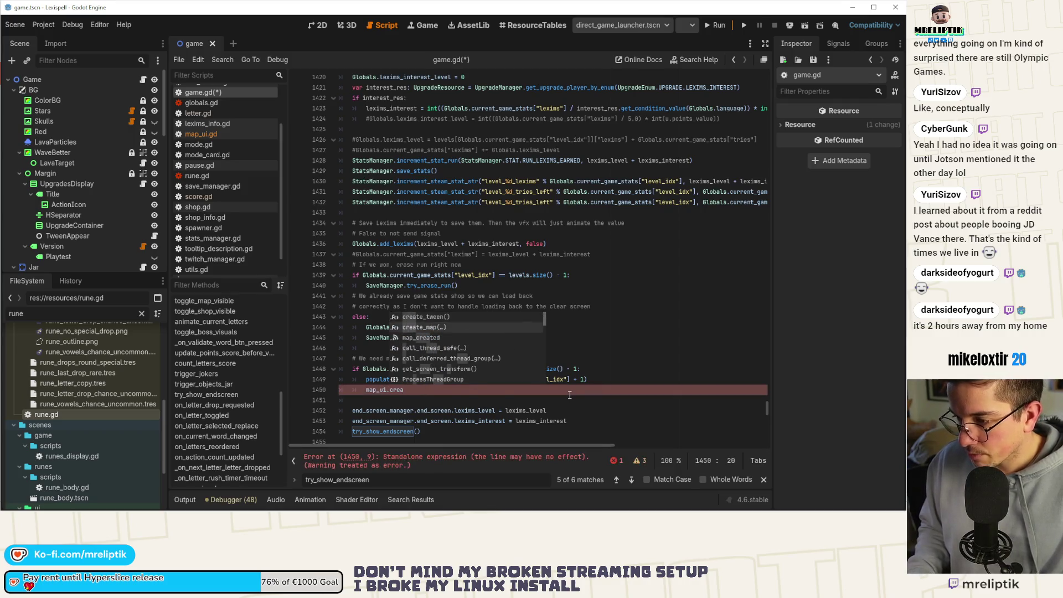
key("Return")
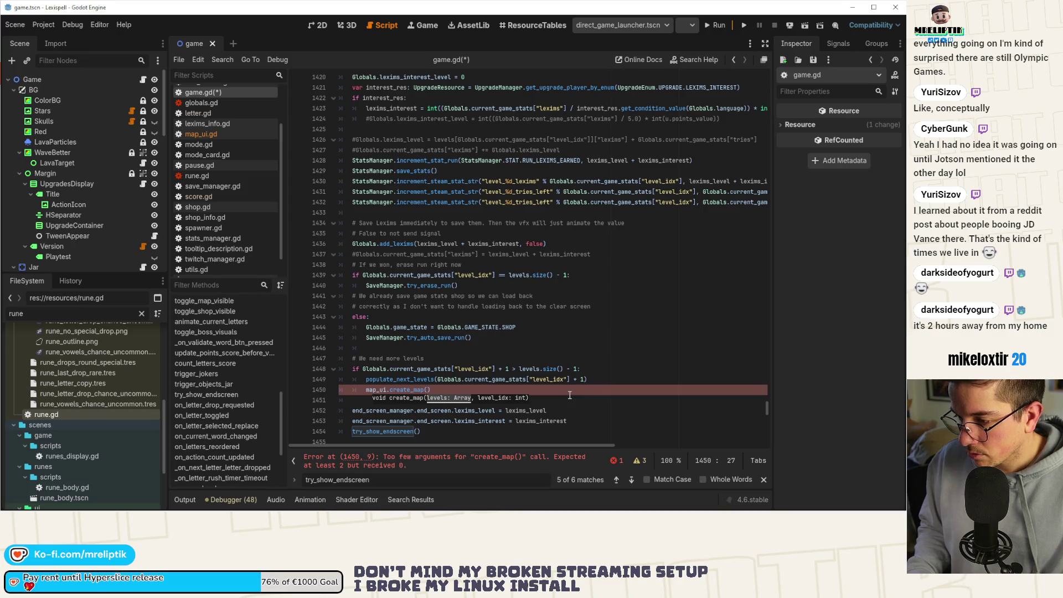
key("ctrl+x")
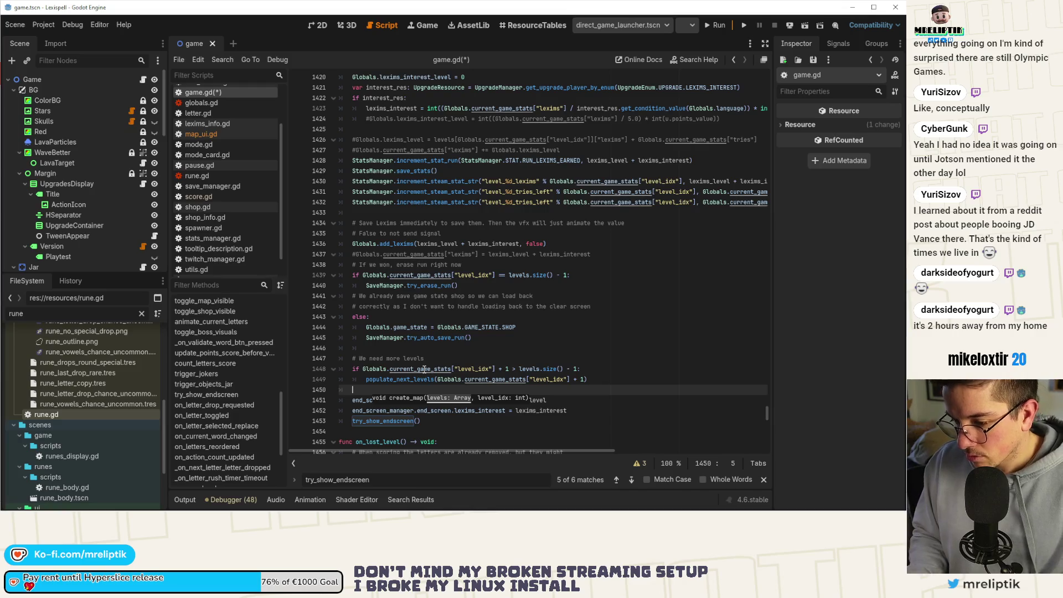
key("ctrl+f")
type("map_ui")
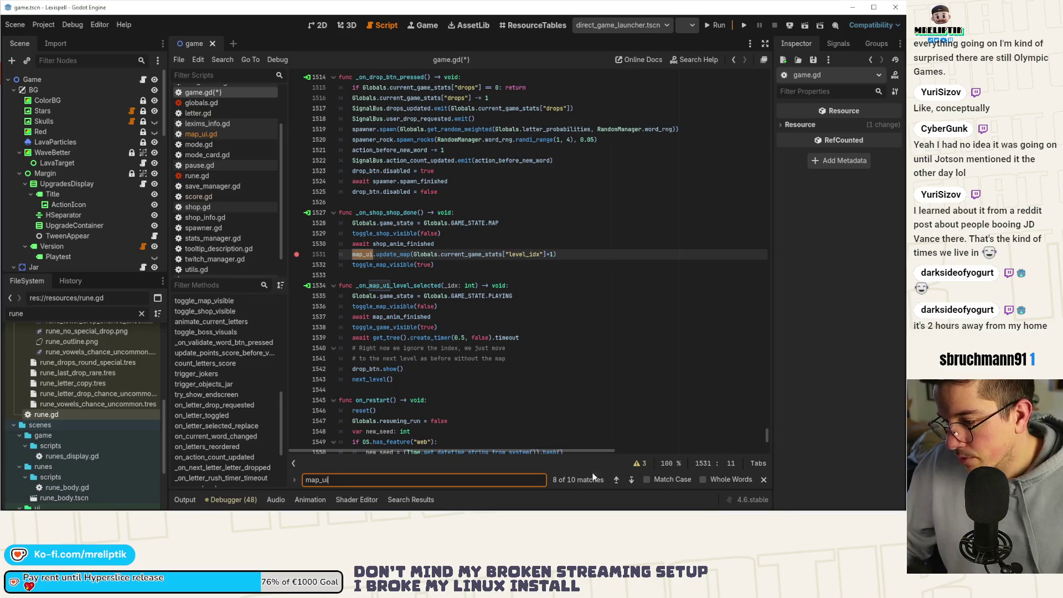
Step: Find the map_ui.create_map call on line 201 and copy it
left_click(632, 480)
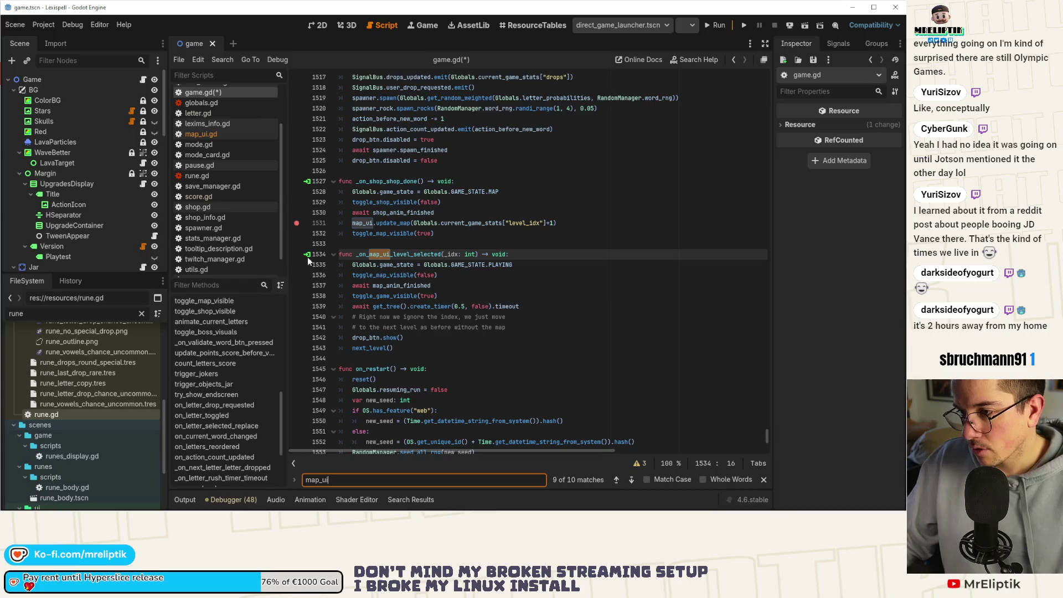
left_click(632, 482)
left_click(632, 482)
left_click(632, 481)
left_click_drag(605, 255, 380, 255)
right_click(394, 255)
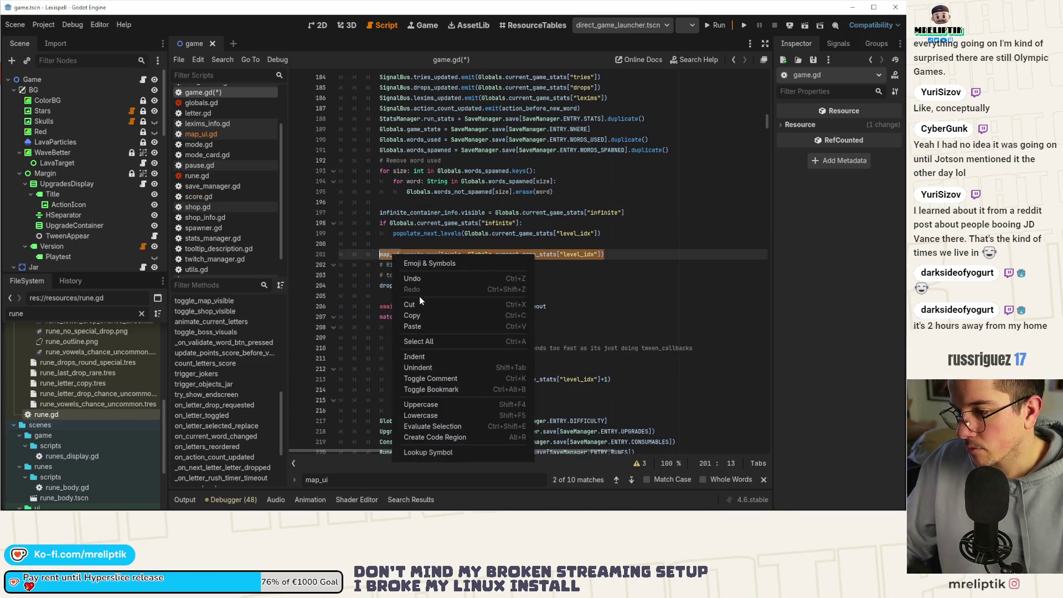
left_click(421, 320)
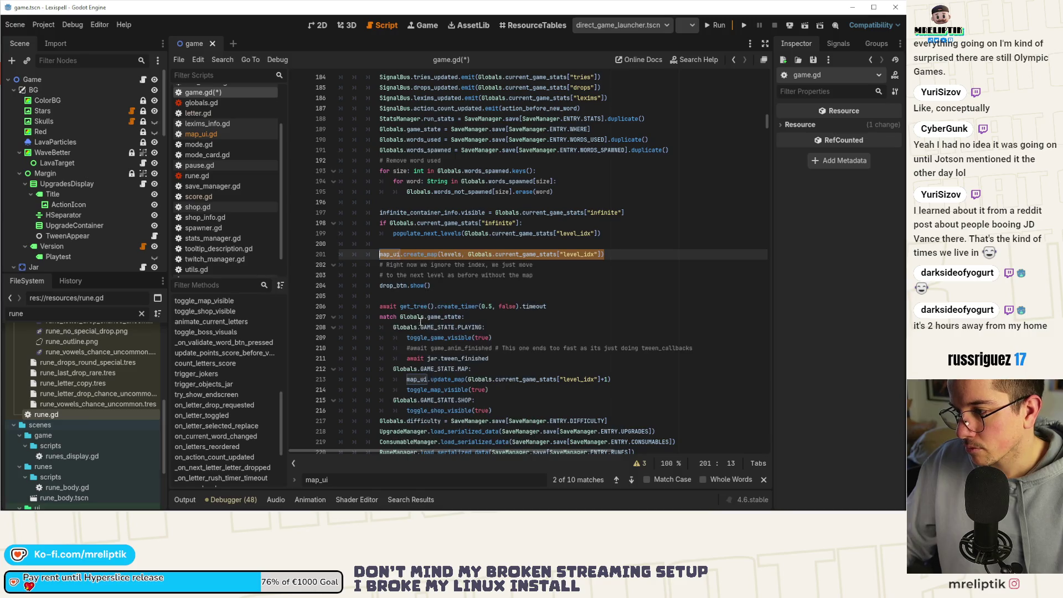
Step: Browse the remaining map_ui uses, then jump back to the on_won_level function
left_click(632, 482)
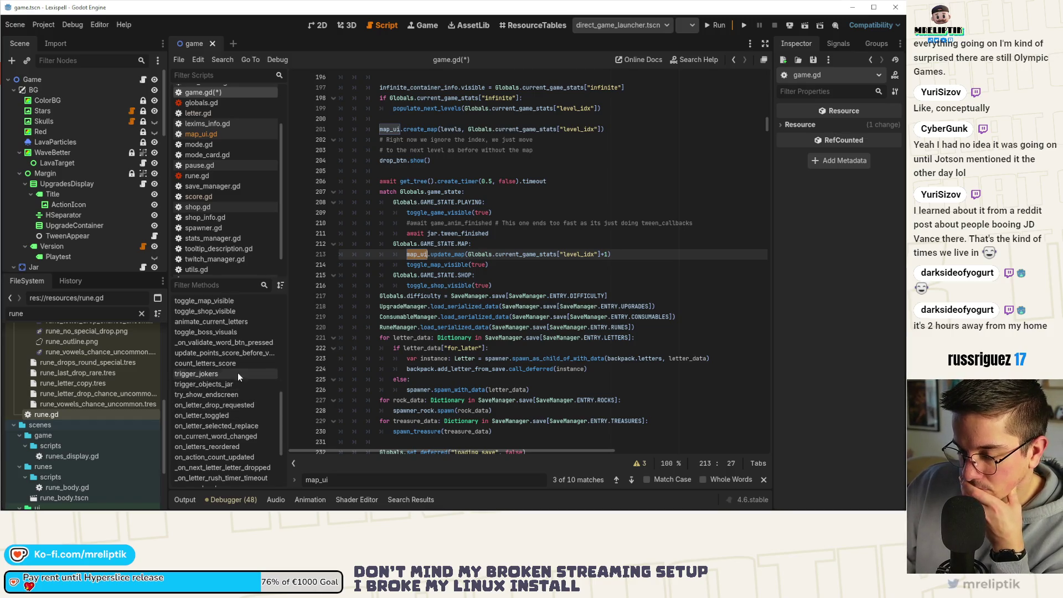
scroll(234, 349, "down", 2)
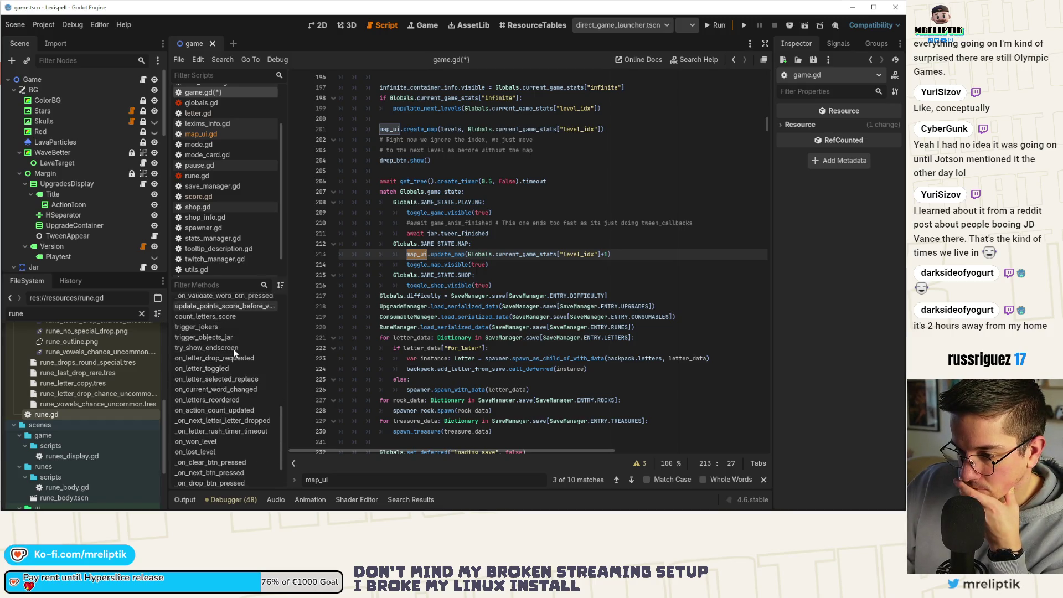
scroll(233, 349, "down", 2)
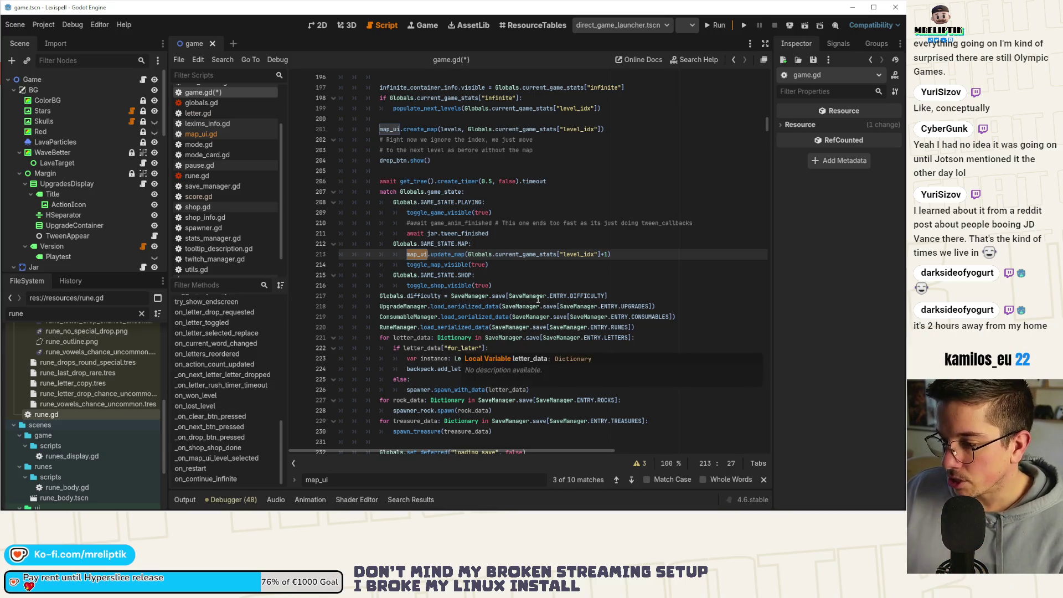
scroll(523, 281, "down", 3)
scroll(522, 282, "down", 3)
left_click(430, 327)
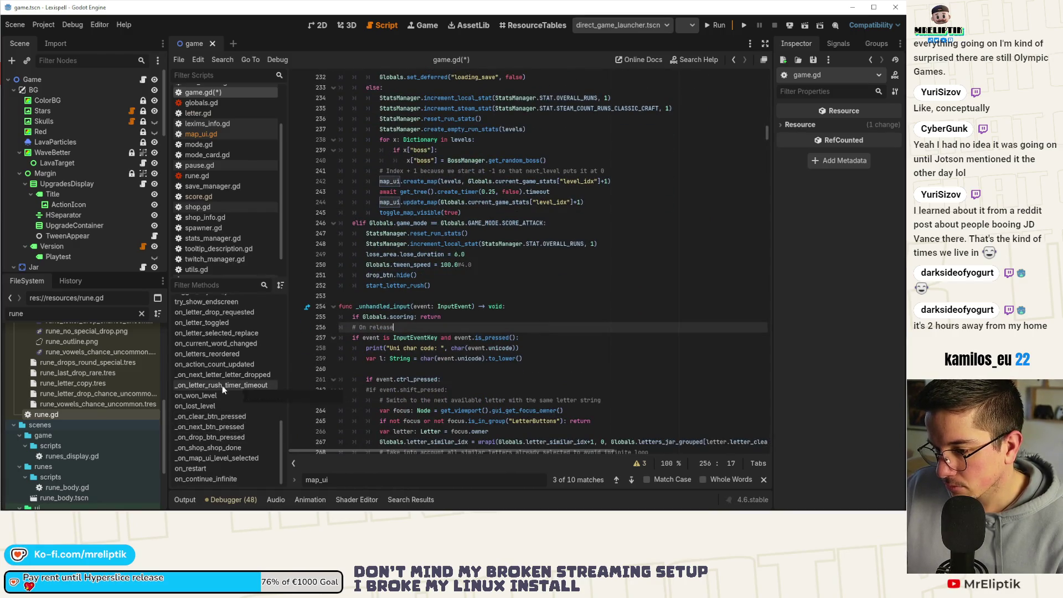
scroll(214, 356, "up", 5)
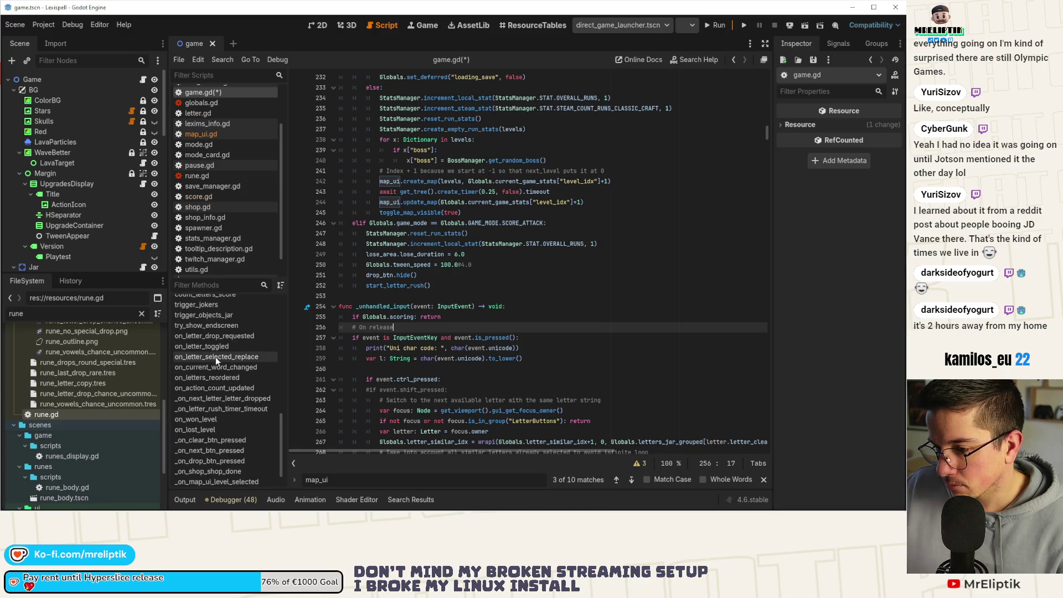
scroll(215, 356, "up", 3)
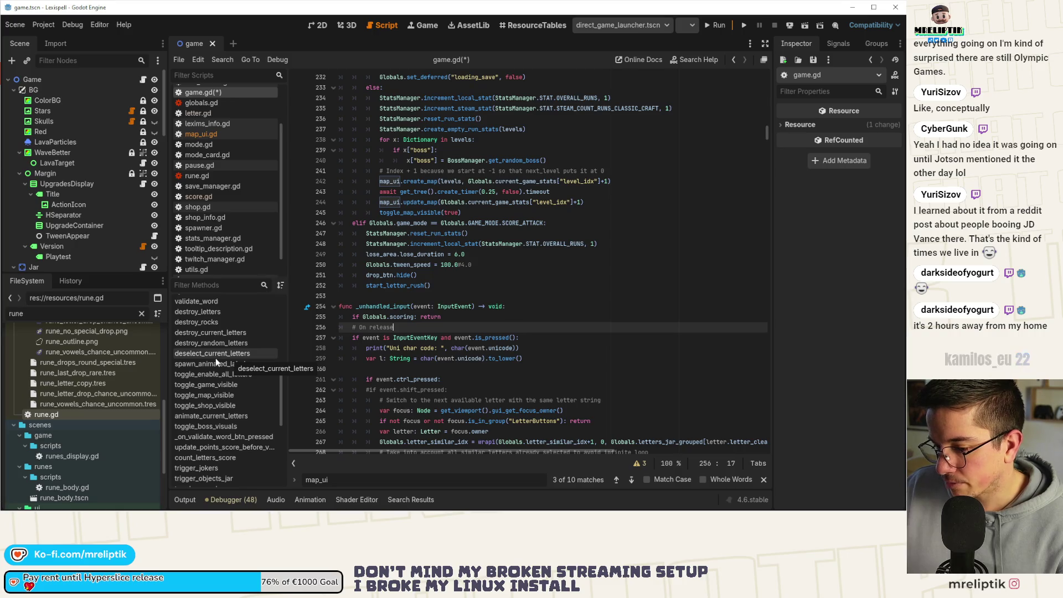
scroll(215, 358, "down", 3)
scroll(216, 360, "down", 2)
scroll(218, 362, "down", 2)
left_click(212, 396)
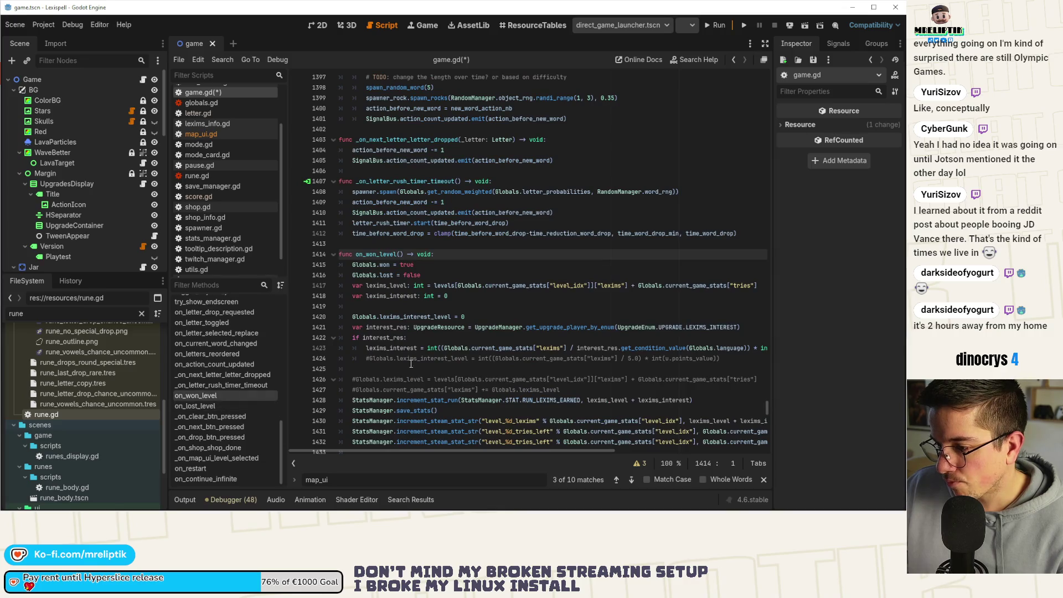
Step: Paste map_ui.create_map(levels, level_idx + 1) under populate_next_levels and save
scroll(410, 364, "down", 10)
left_click(488, 268)
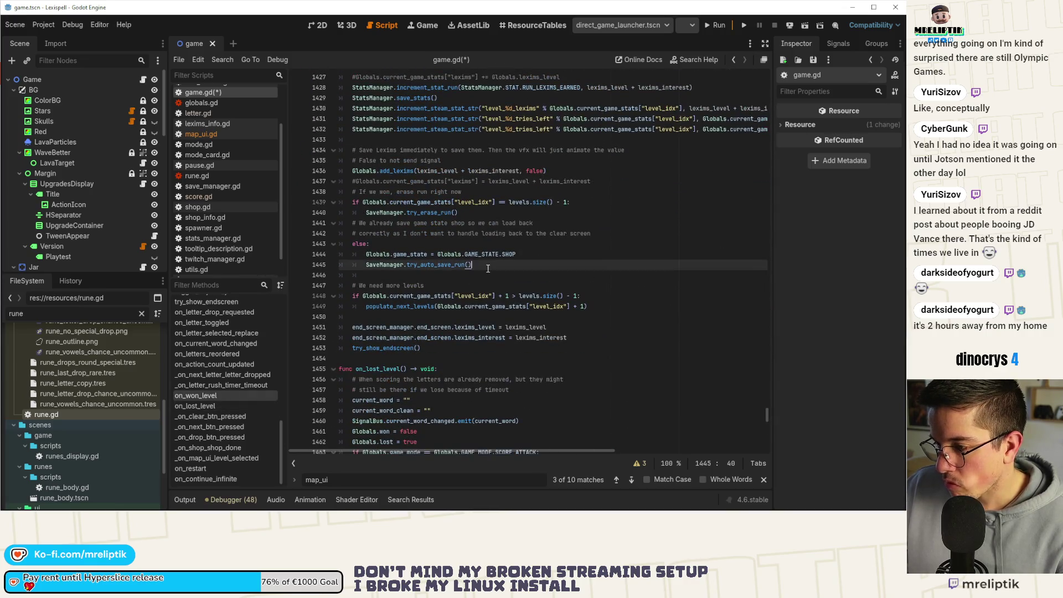
left_click(594, 306)
key("Return")
key("ctrl+v")
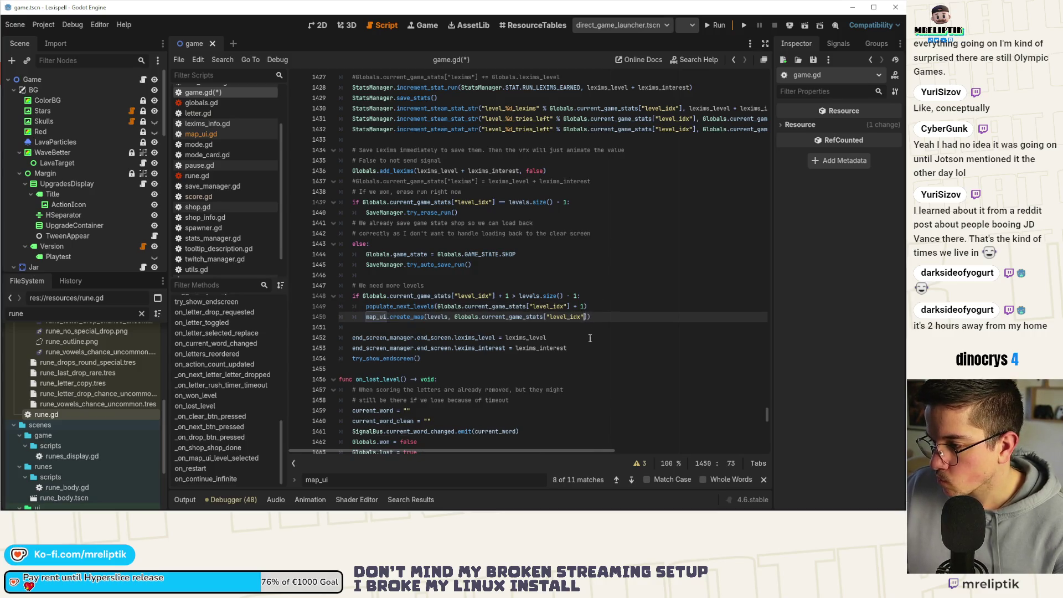
key("Right")
type("+ 1")
key("ctrl+s")
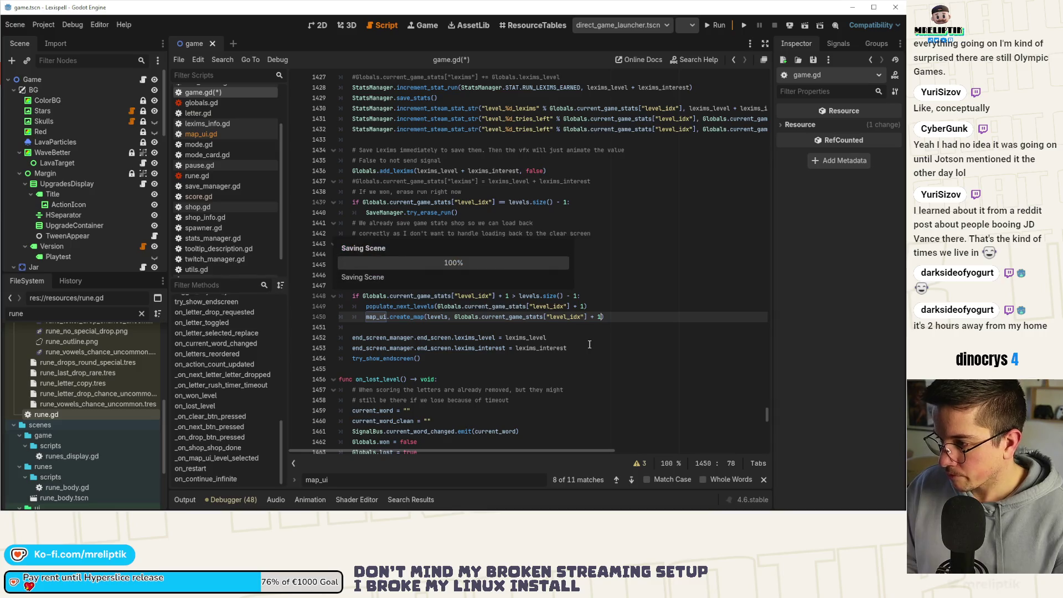
Step: Add a two-line comment explaining the current level wasn't updated yet, and save game.gd
key("Up")
key("Up")
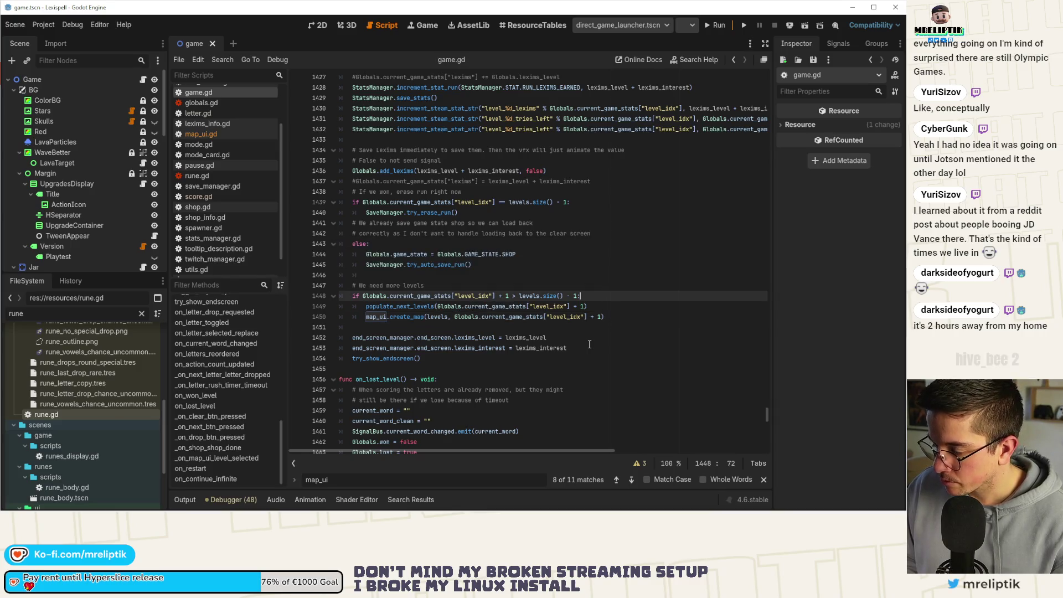
key("Return")
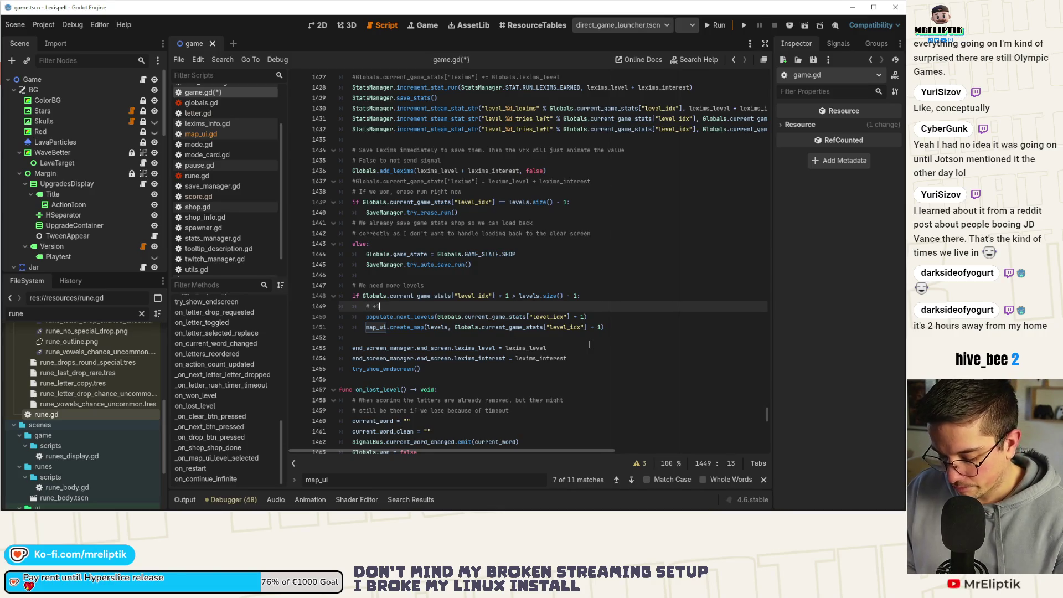
type(" because we didn't ")
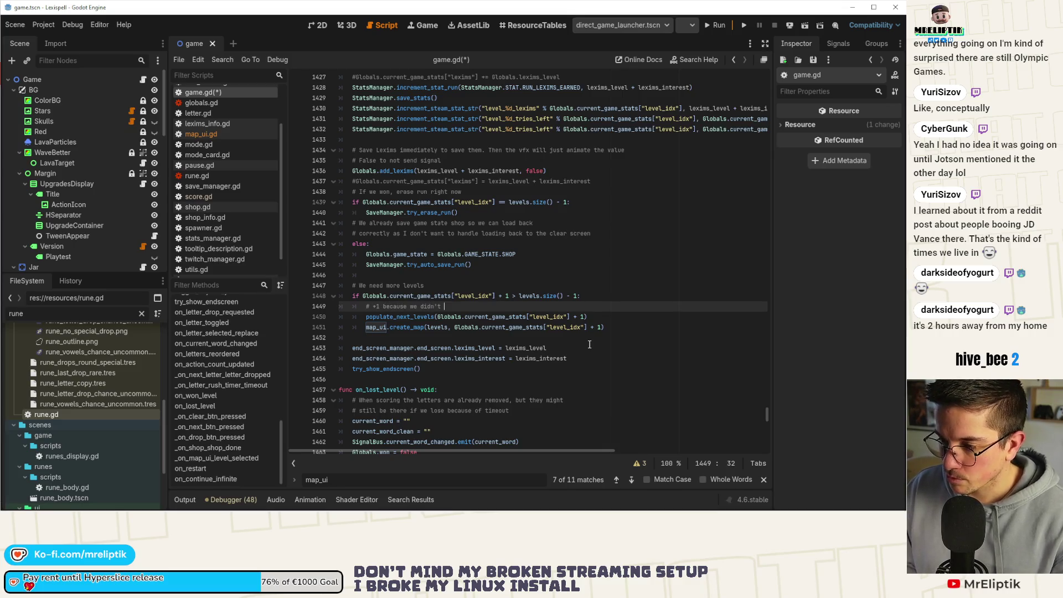
type("update the ")
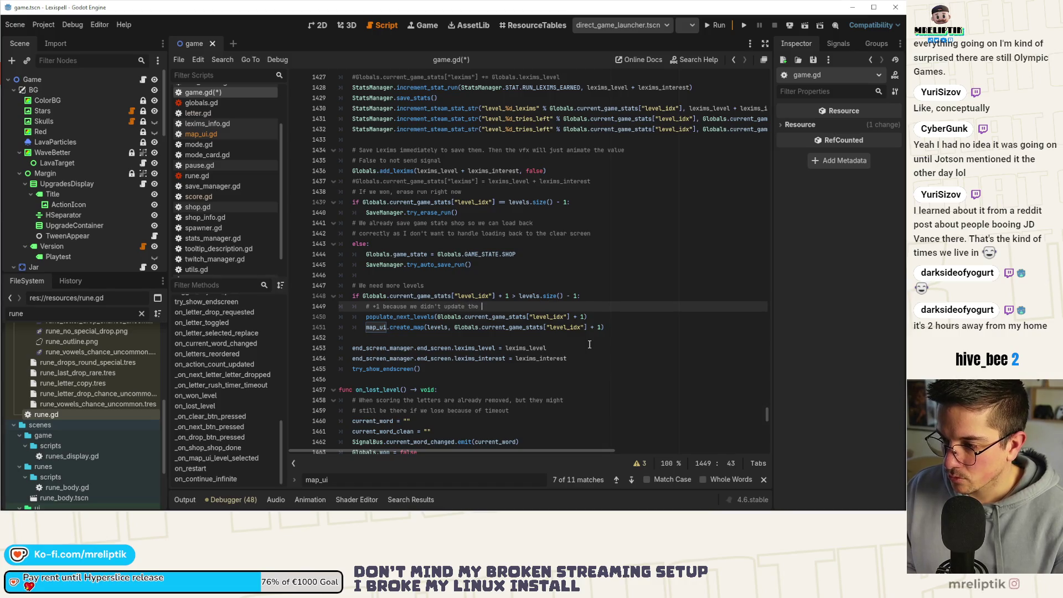
type("current level_idx yet (it")
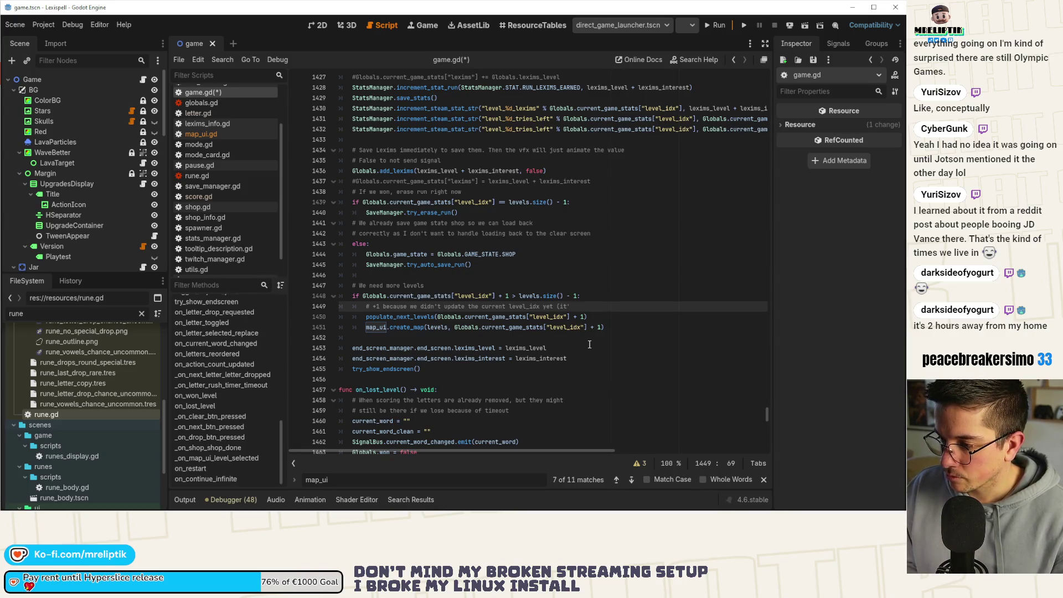
type("will")
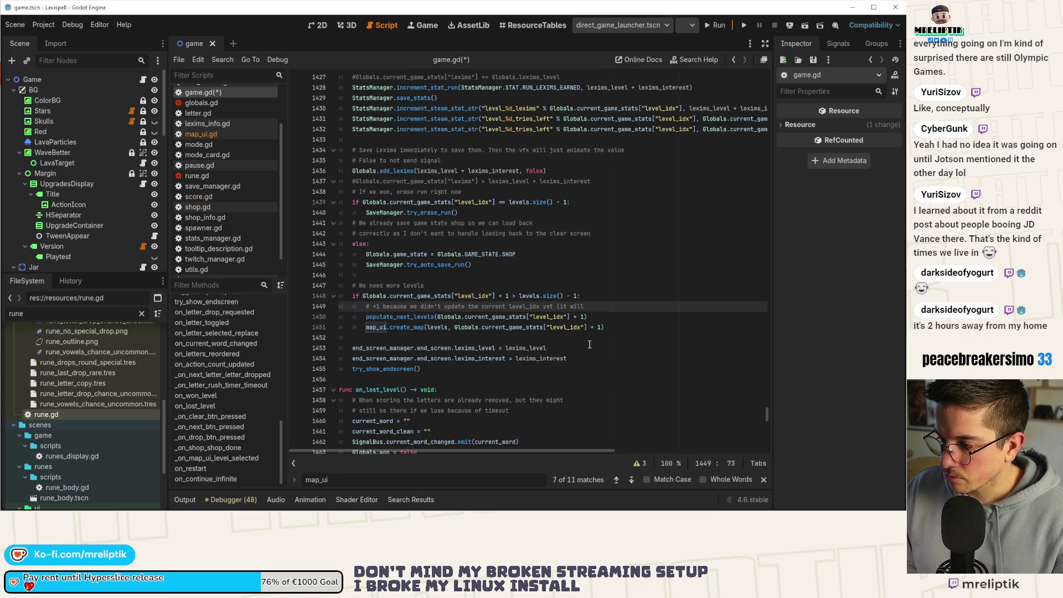
key("Return")
type("# be done in t")
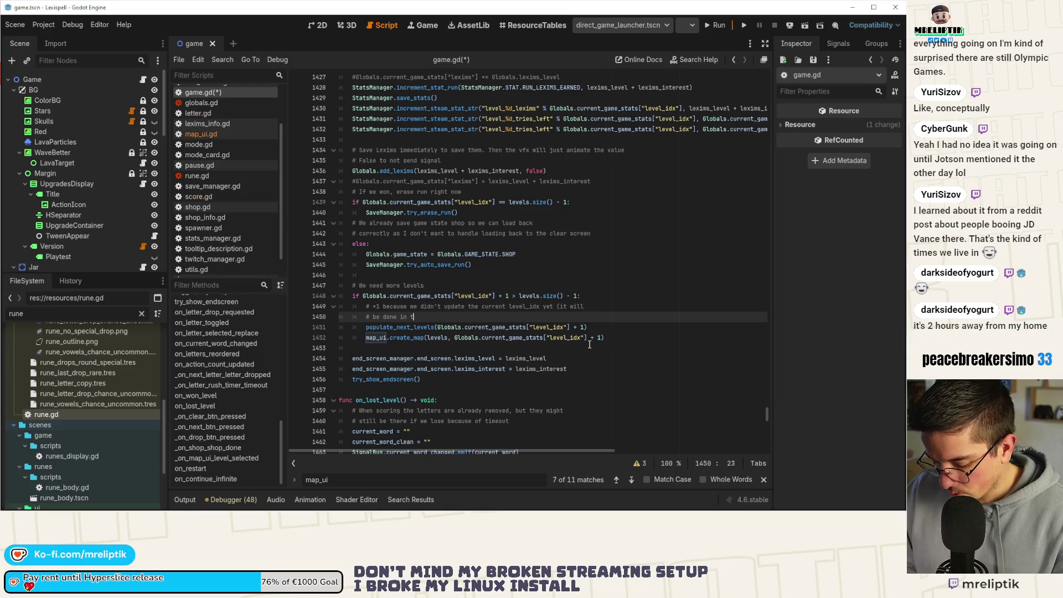
type("he next_level function)")
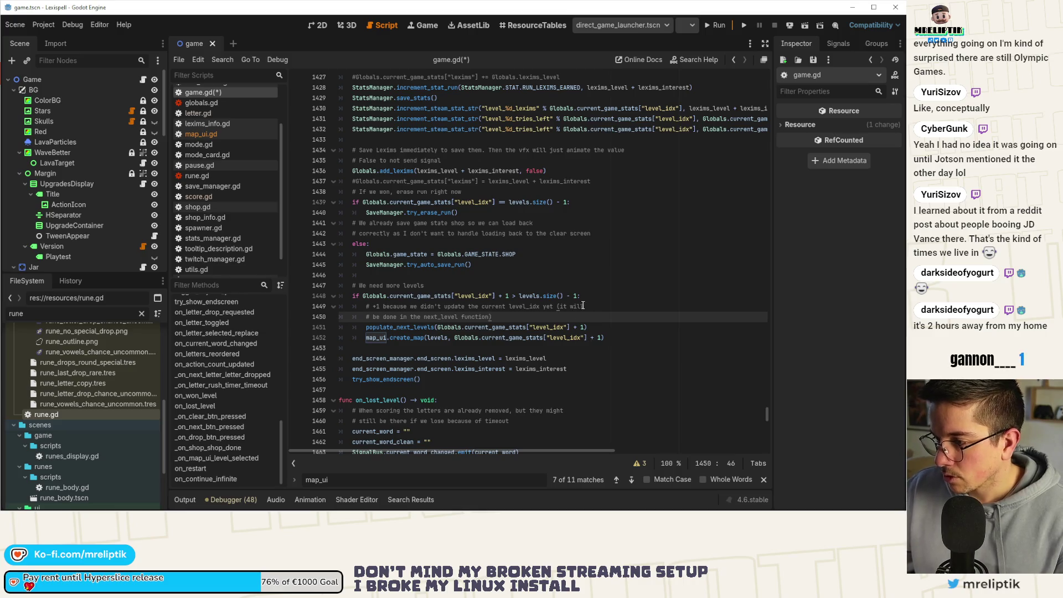
key("Up")
key("End")
key("ctrl+s")
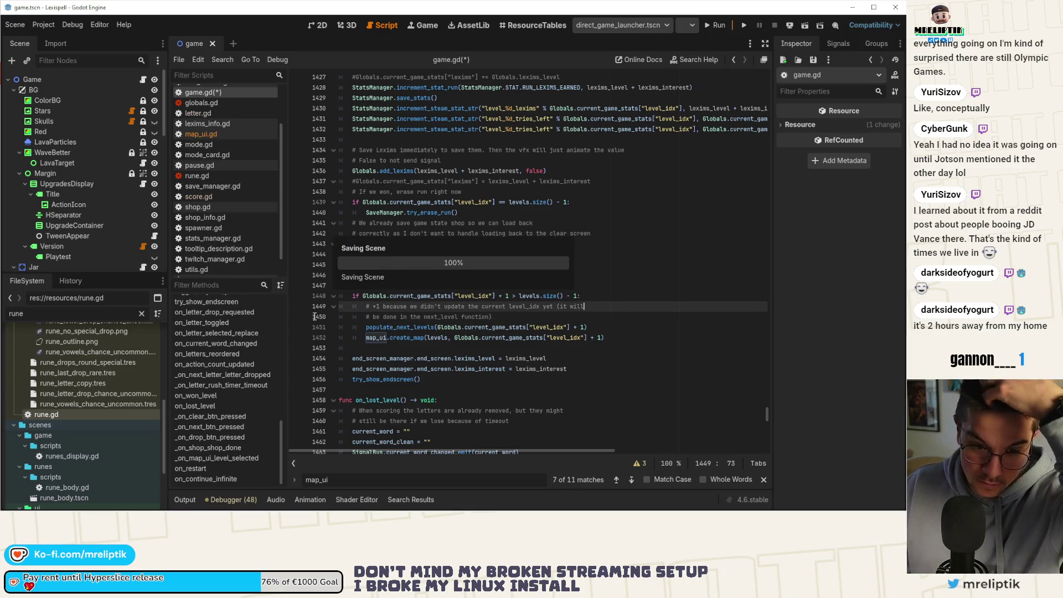
left_click(313, 25)
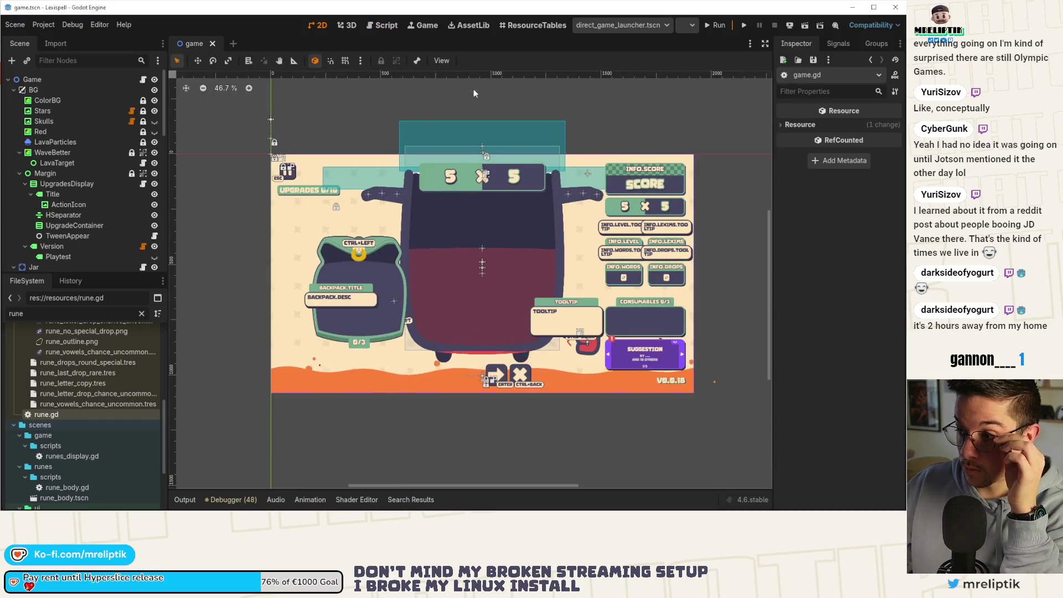
Step: Run the game, pass the intro screens, and resume the saved Classic Craft run at chapter 6
left_click(719, 25)
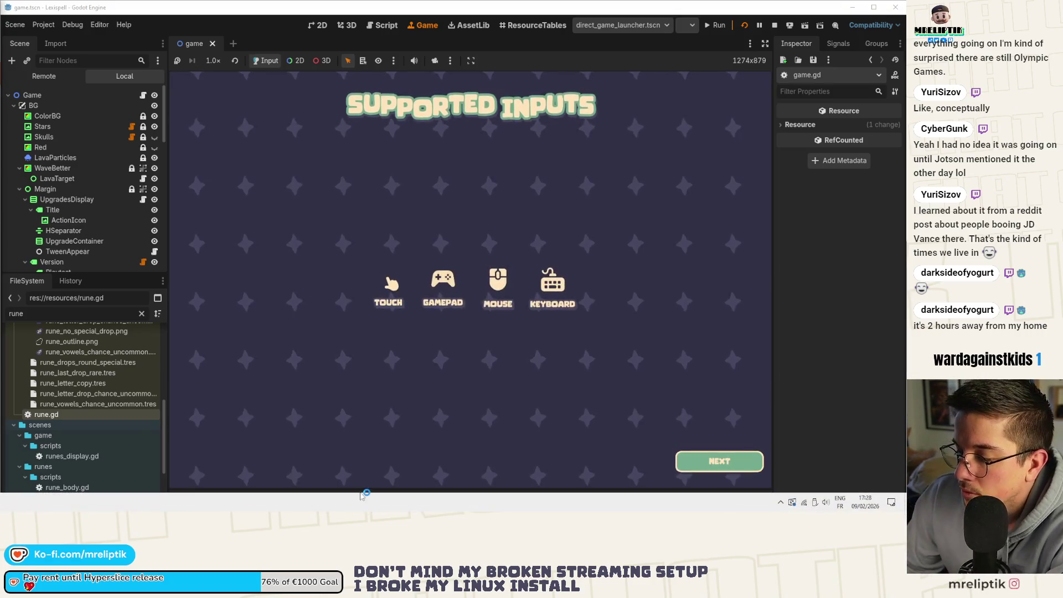
left_click(720, 450)
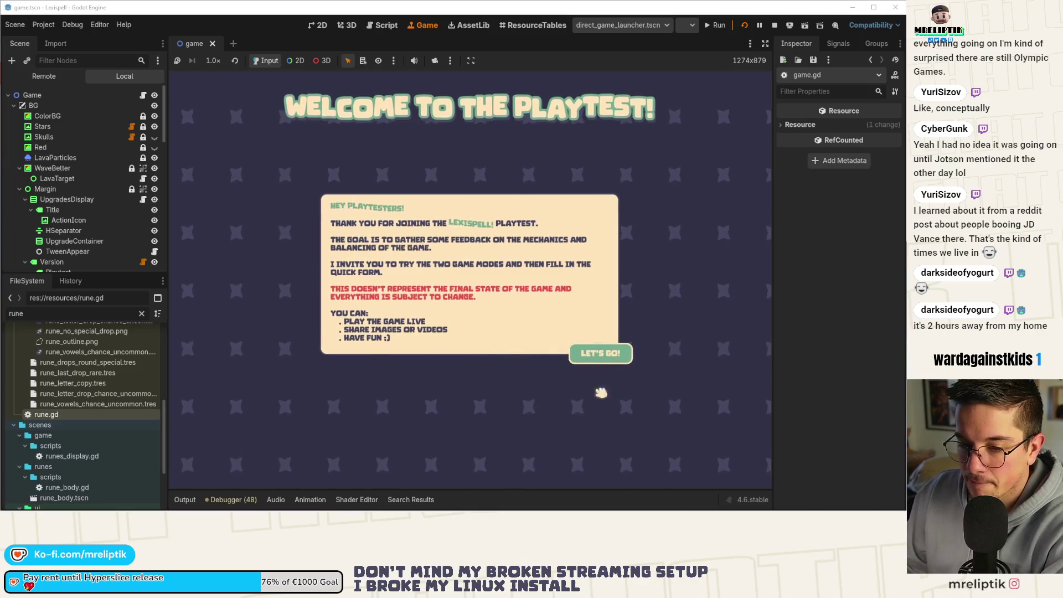
left_click(613, 363)
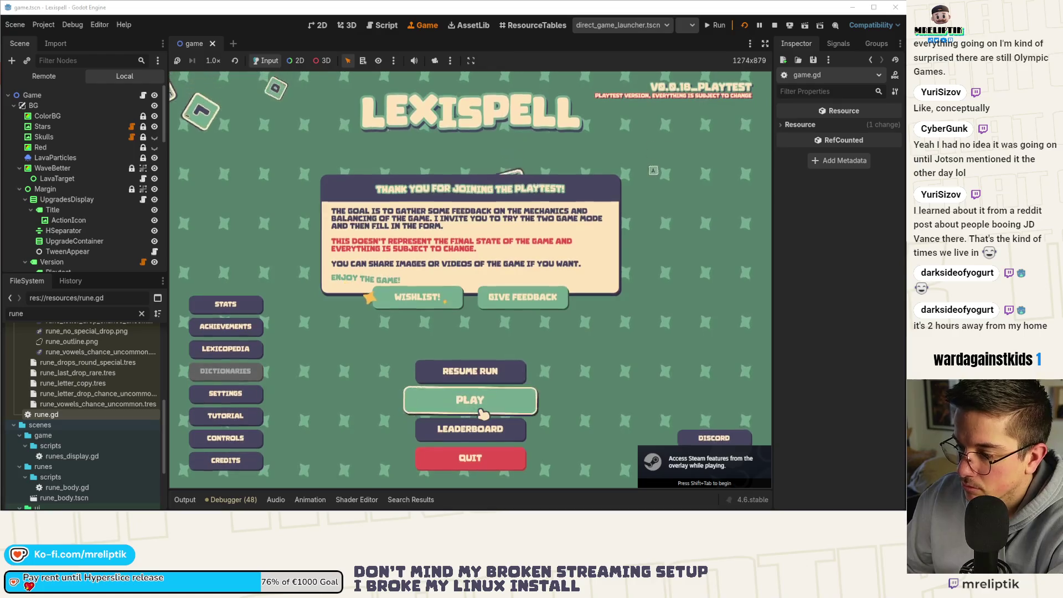
left_click(471, 400)
left_click(420, 285)
left_click(506, 321)
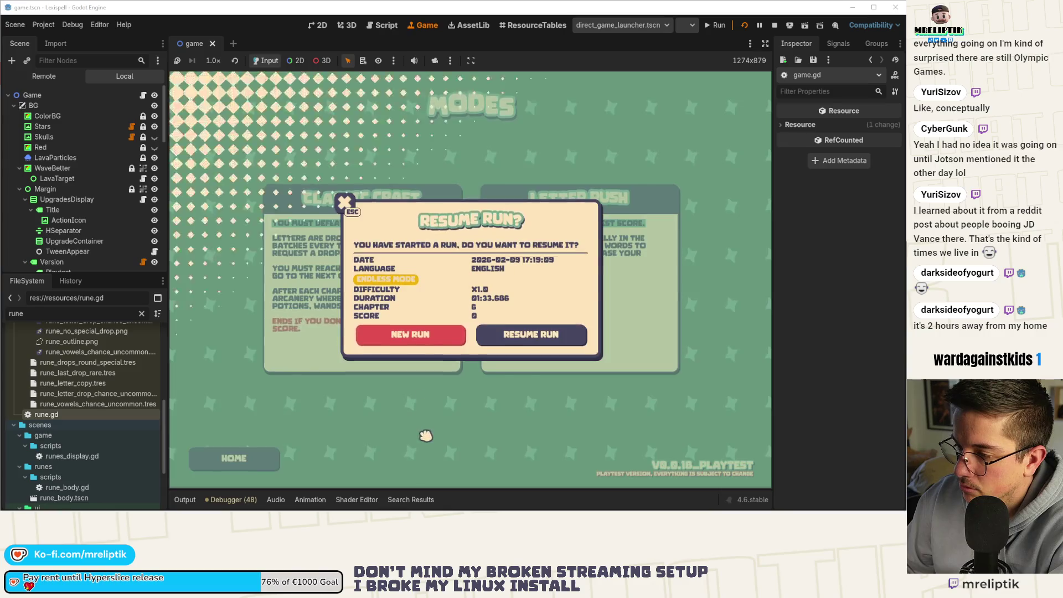
left_click(531, 332)
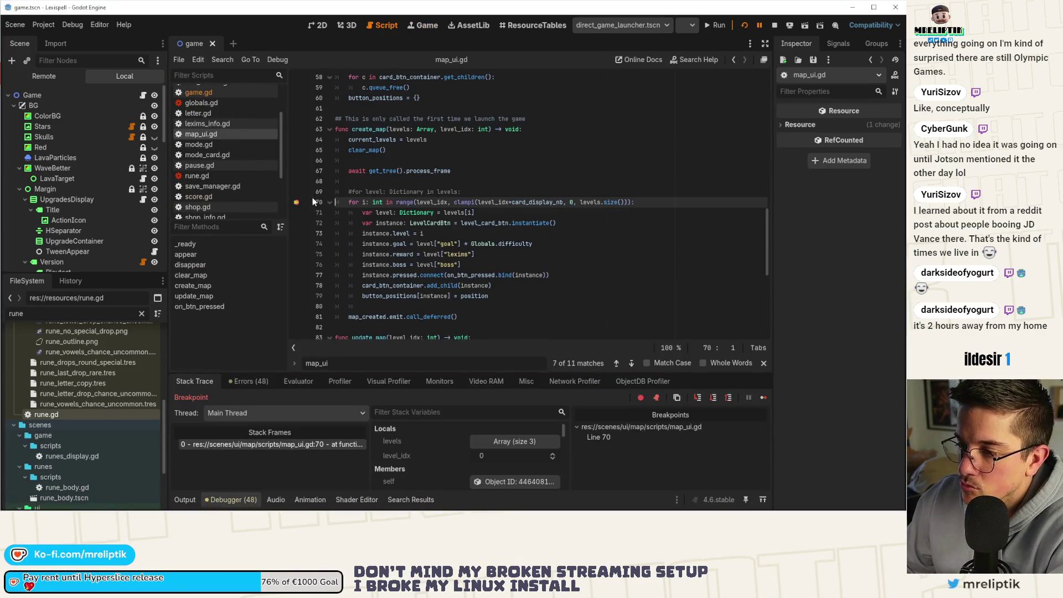
Step: Remove the line 70 breakpoint in map_ui.gd's create_map and continue the game
left_click(297, 203)
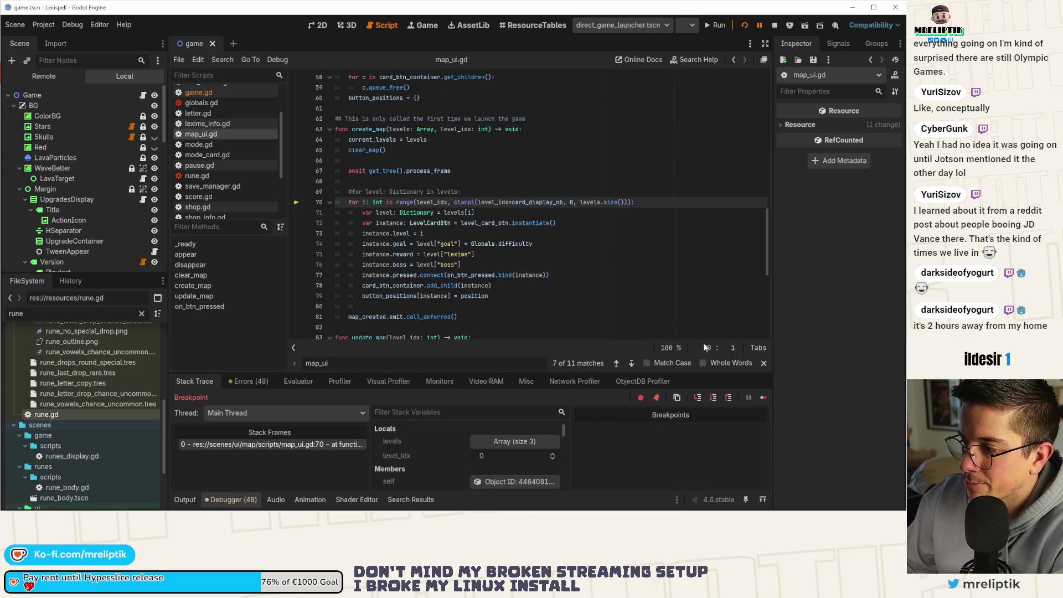
left_click(763, 399)
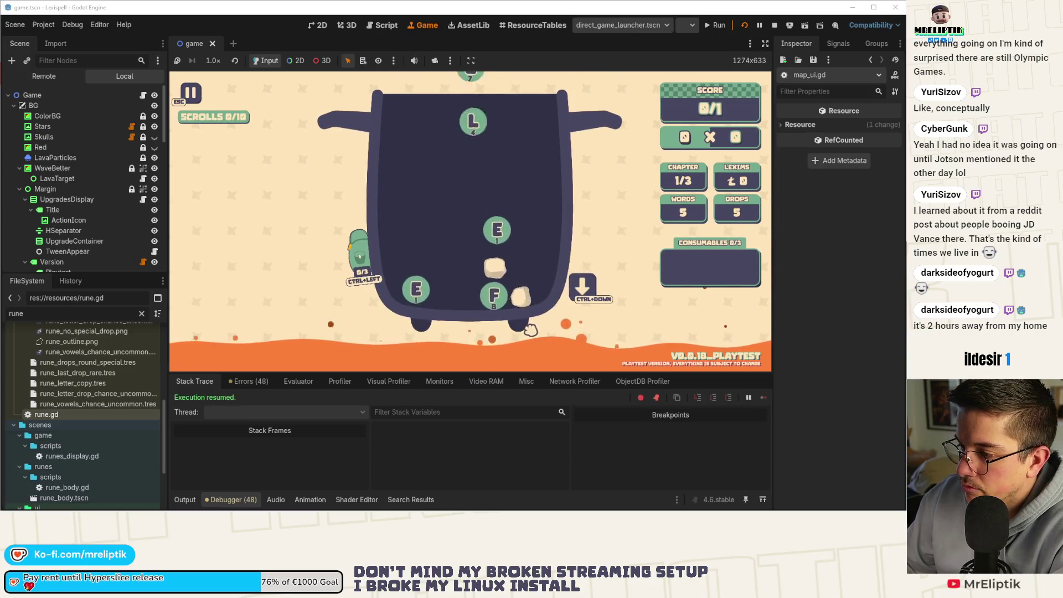
Step: Clear chapter 1 with the word FLEE and leave the shop
type("fle")
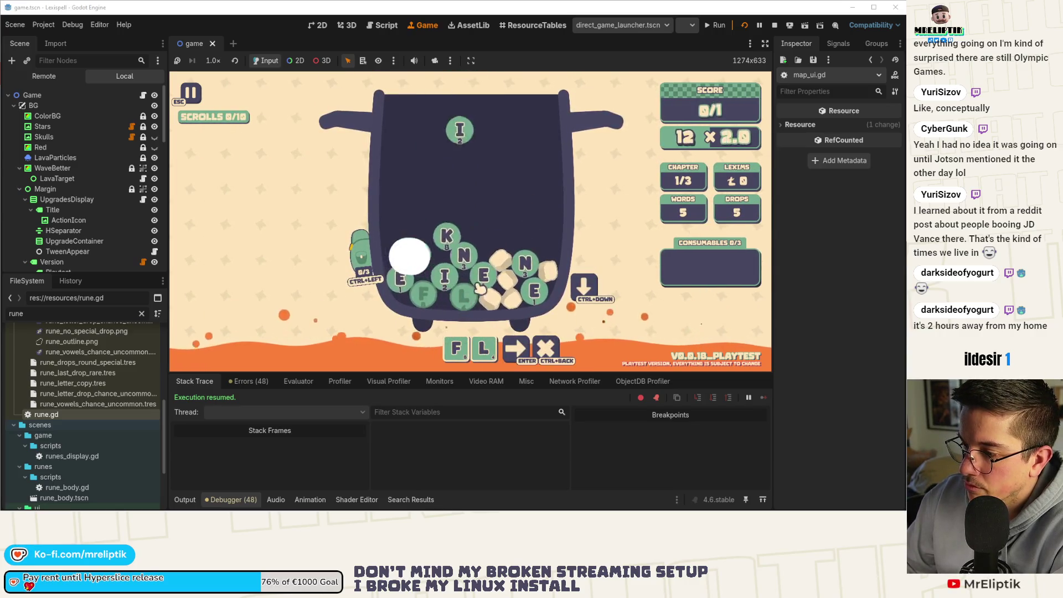
type("e")
key("Return")
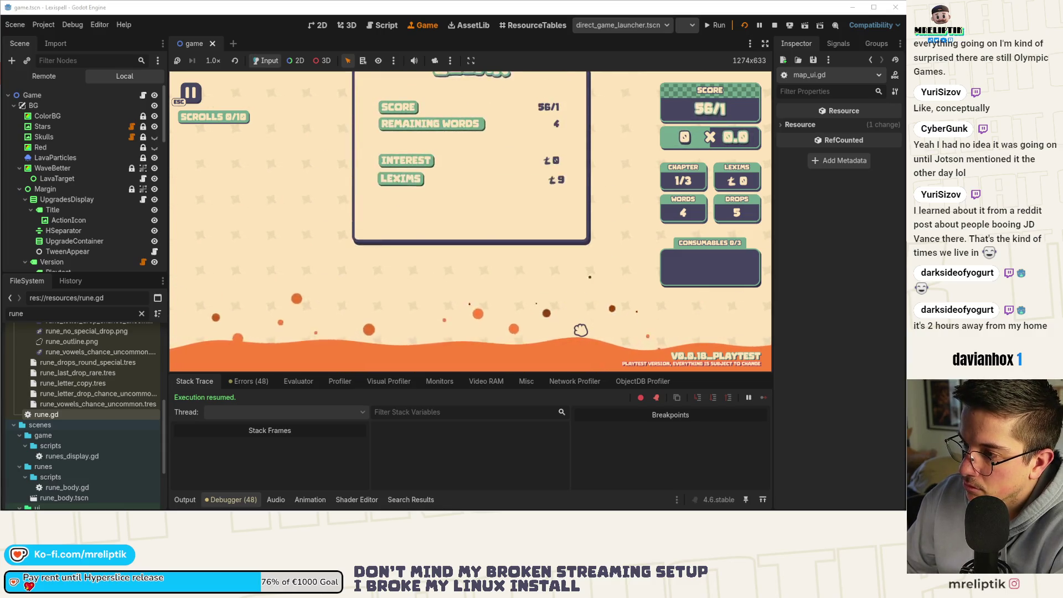
left_click(551, 223)
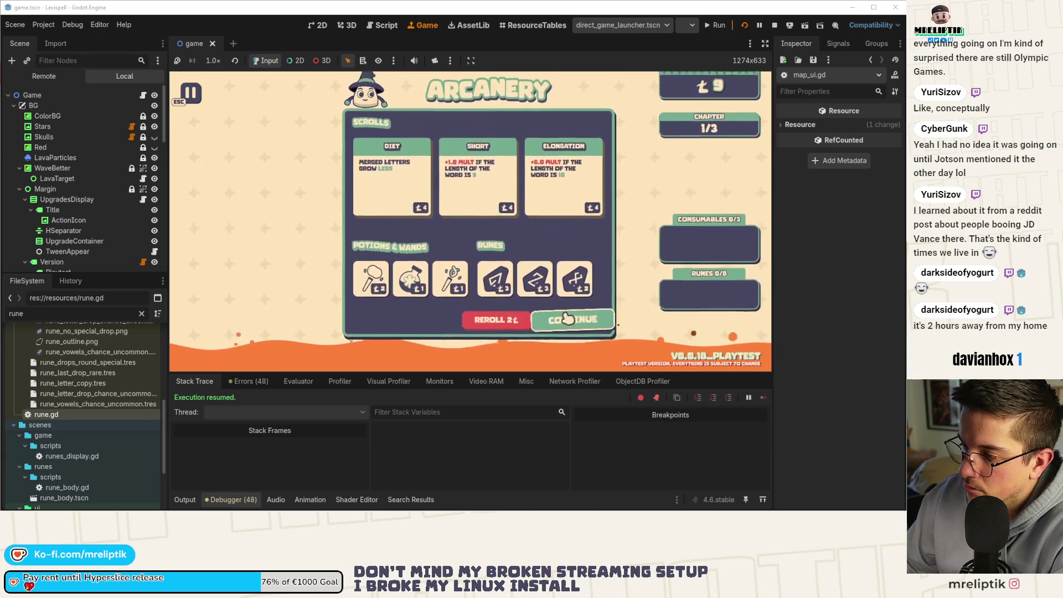
left_click(568, 332)
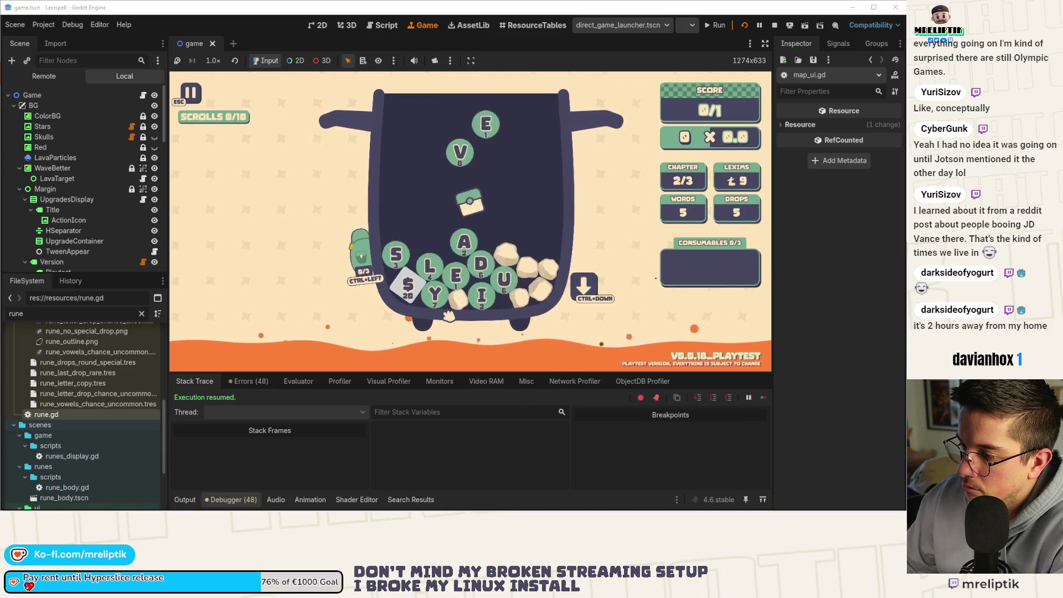
Step: Clear chapter 2 with SLAY, pass through the shop, and start The Snatcher boss chapter
type("slay")
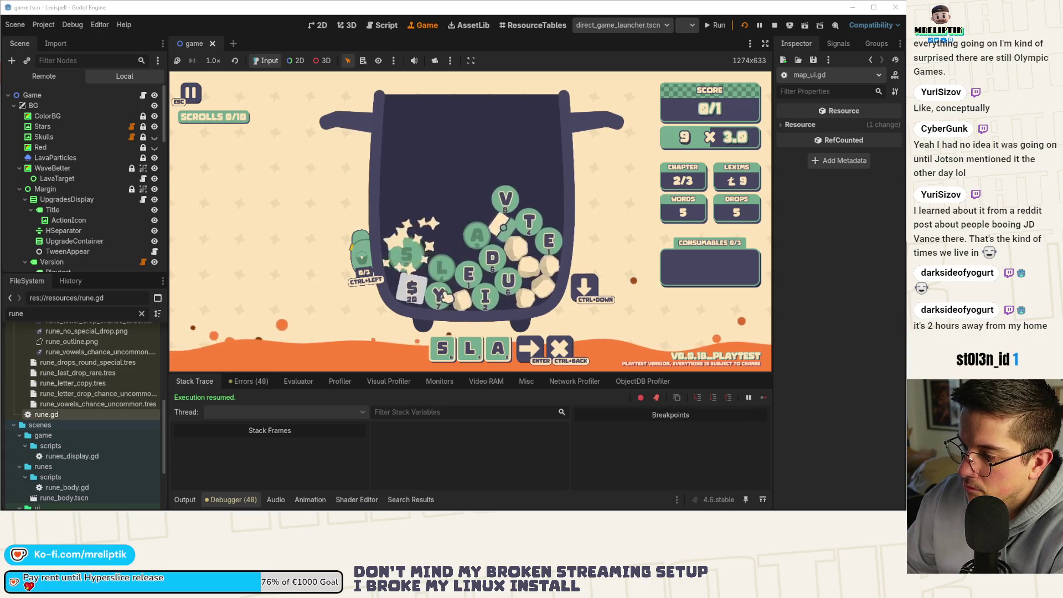
key("Return")
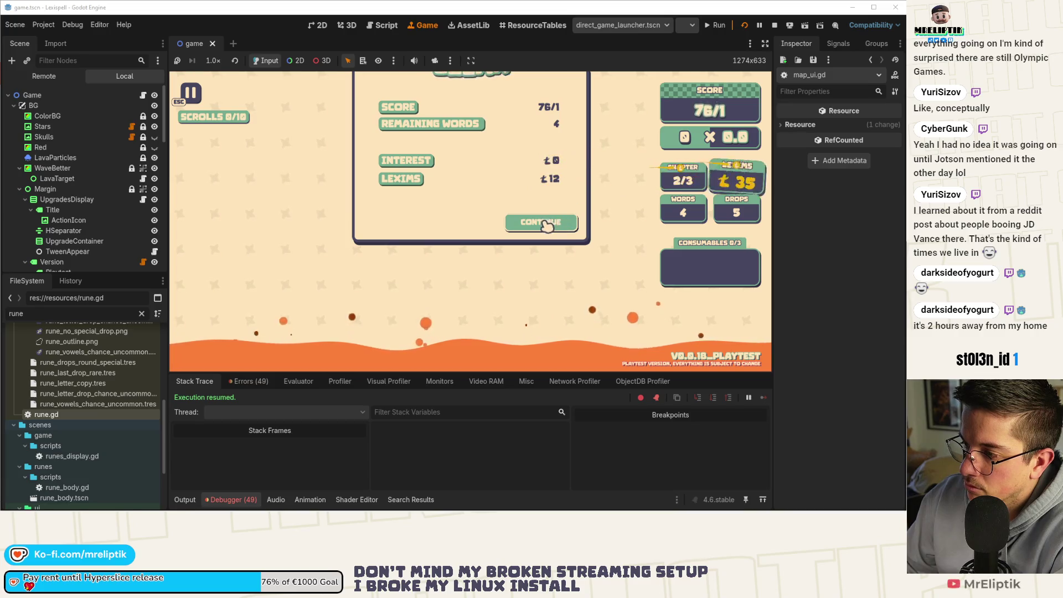
left_click(559, 222)
left_click(574, 330)
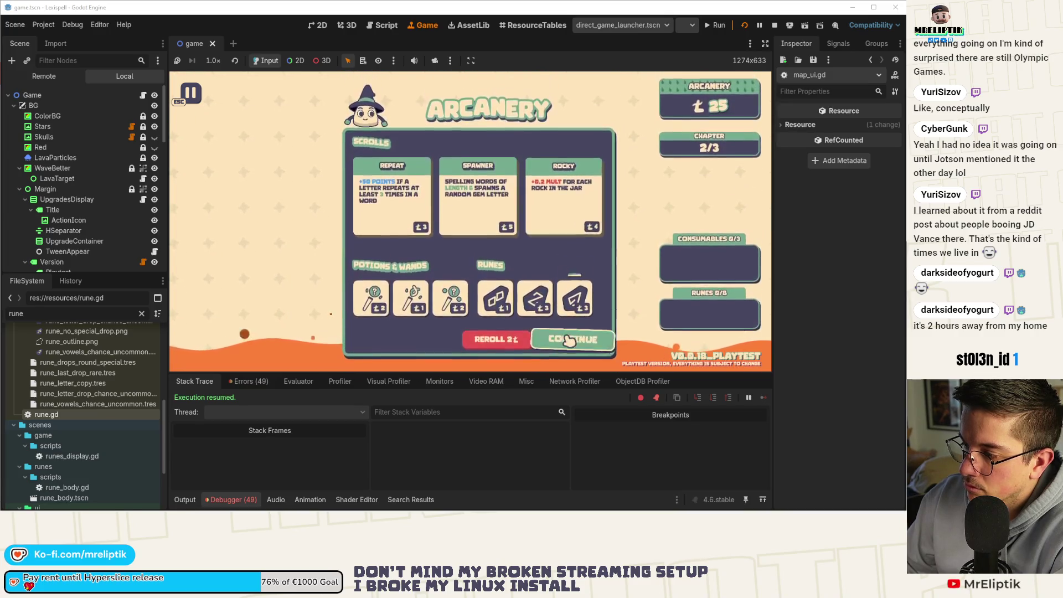
left_click(574, 257)
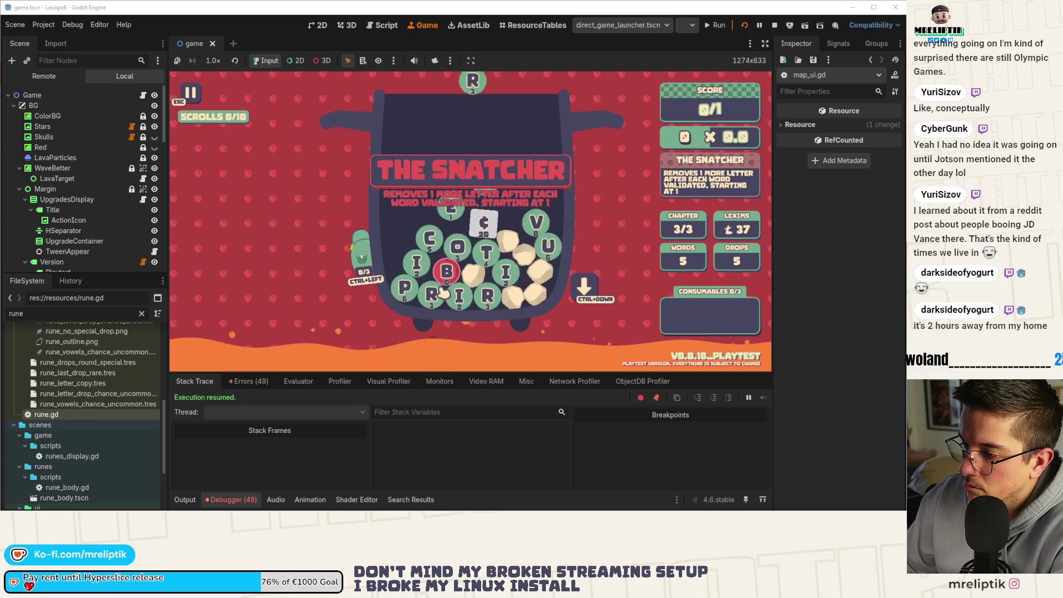
Step: Beat The Snatcher with the word TRIP and continue through the shop to the new chapter map
key("p")
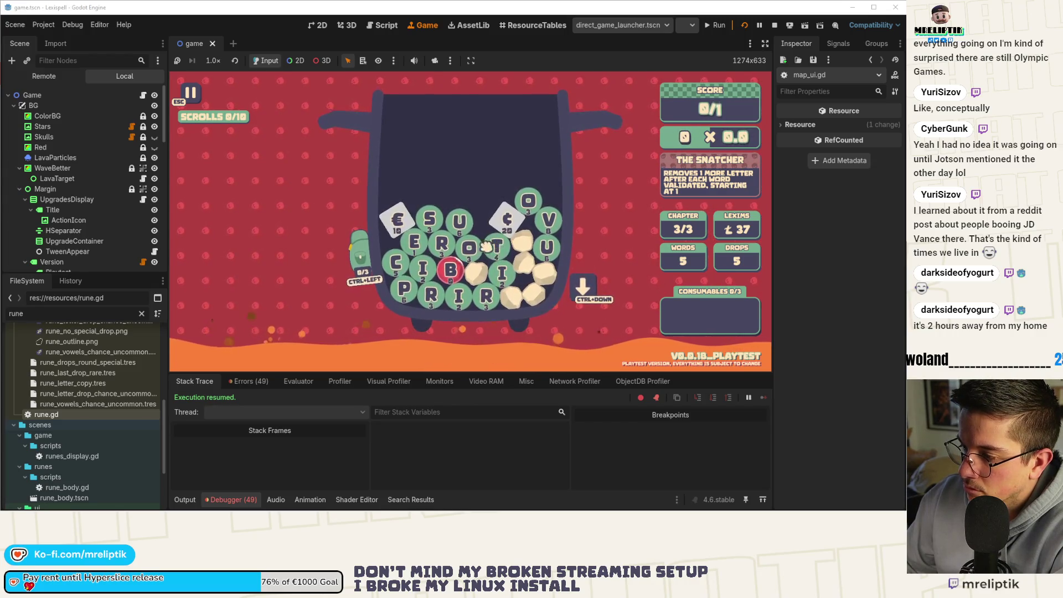
key("BackSpace")
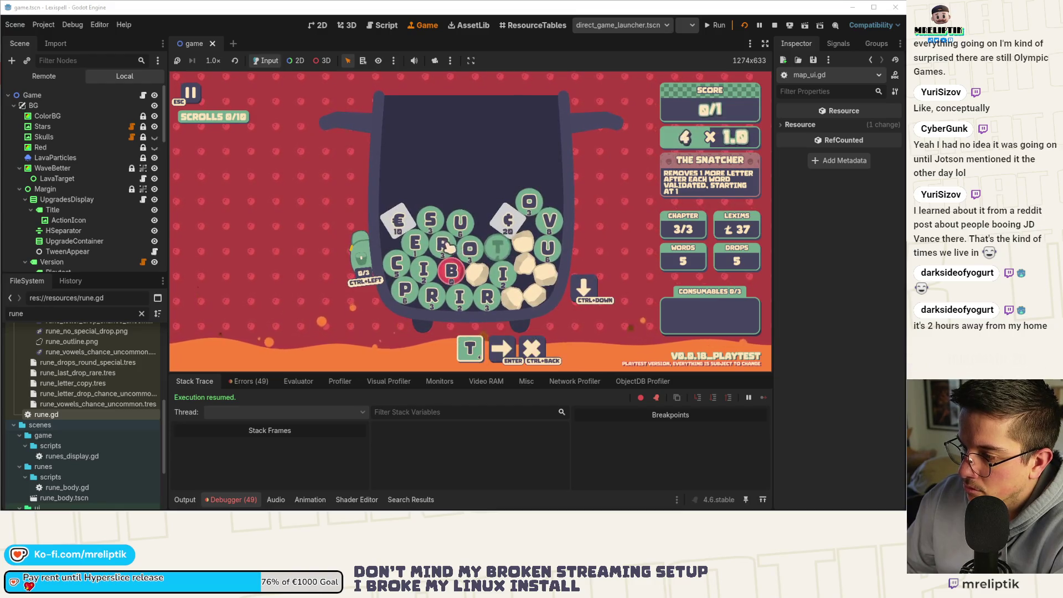
type("p")
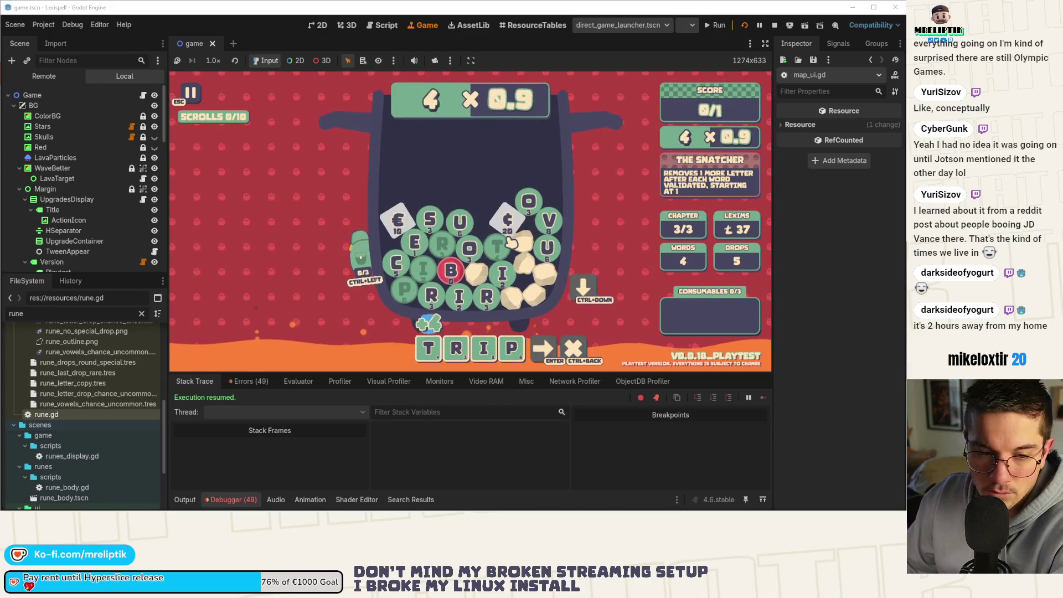
key("Return")
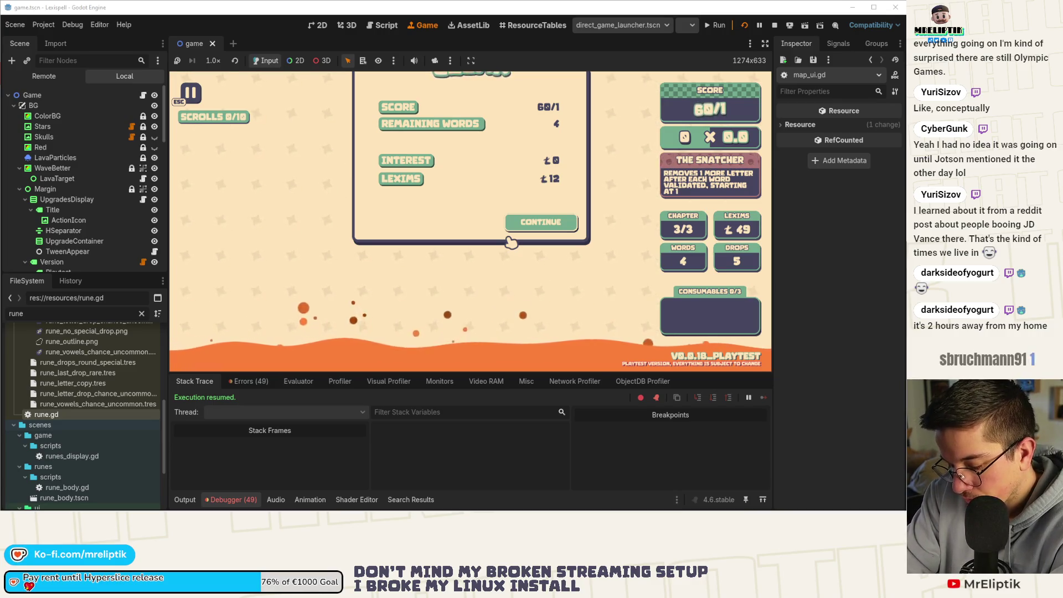
left_click(529, 225)
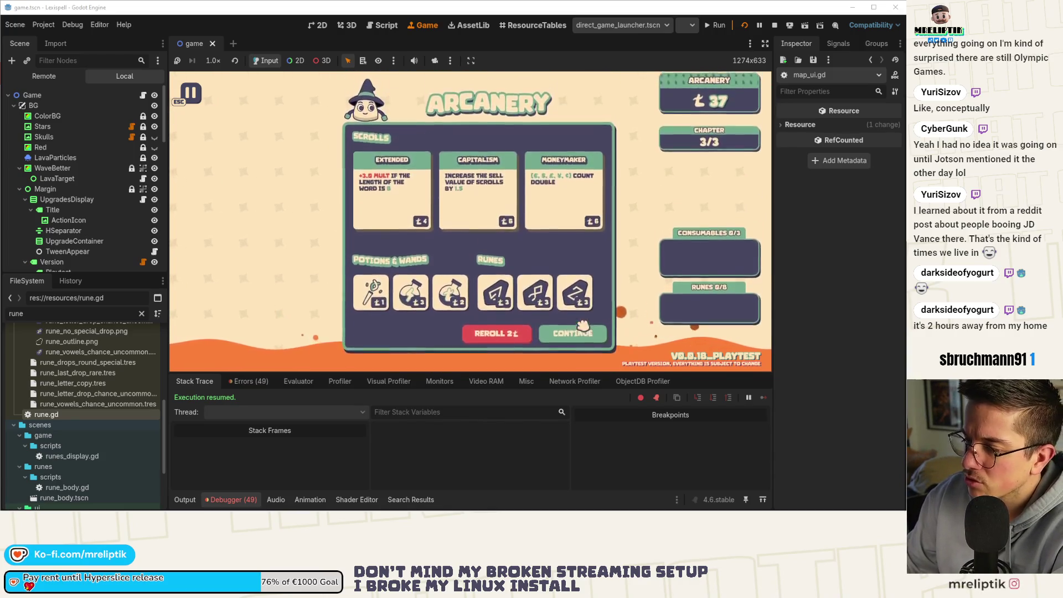
left_click(573, 312)
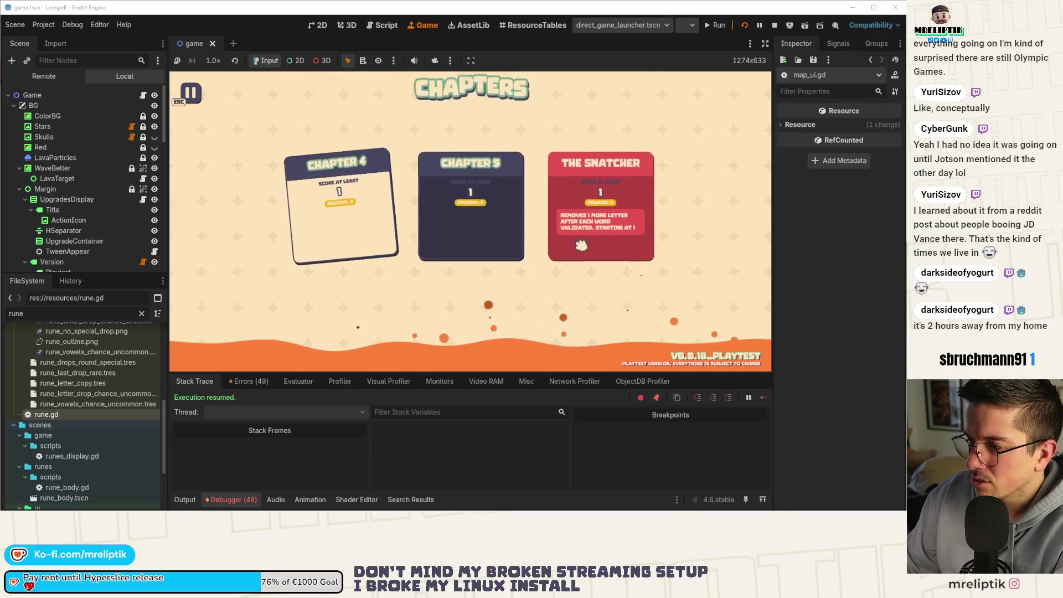
Step: Start Chapter 4, clear it with COTE, and leave the shop for chapter 5
left_click(352, 227)
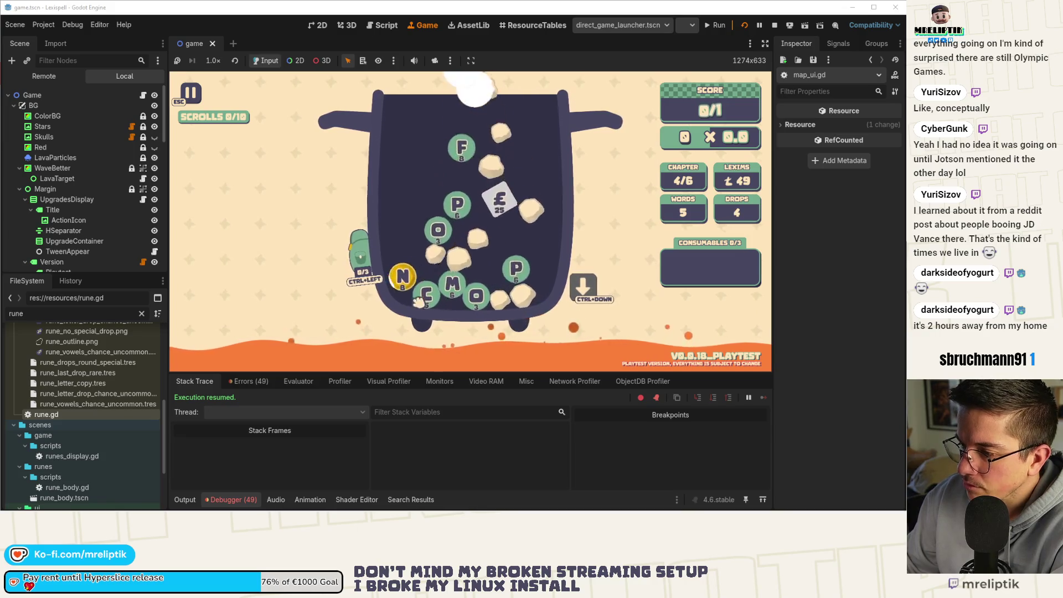
left_click(423, 284)
left_click(420, 248)
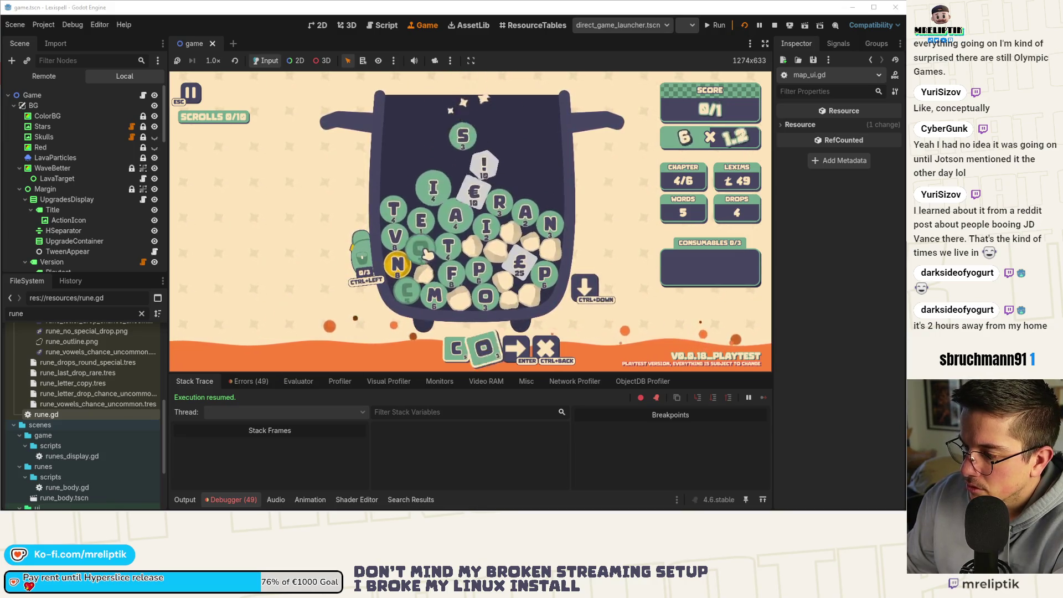
left_click(448, 248)
left_click(421, 226)
key("Return")
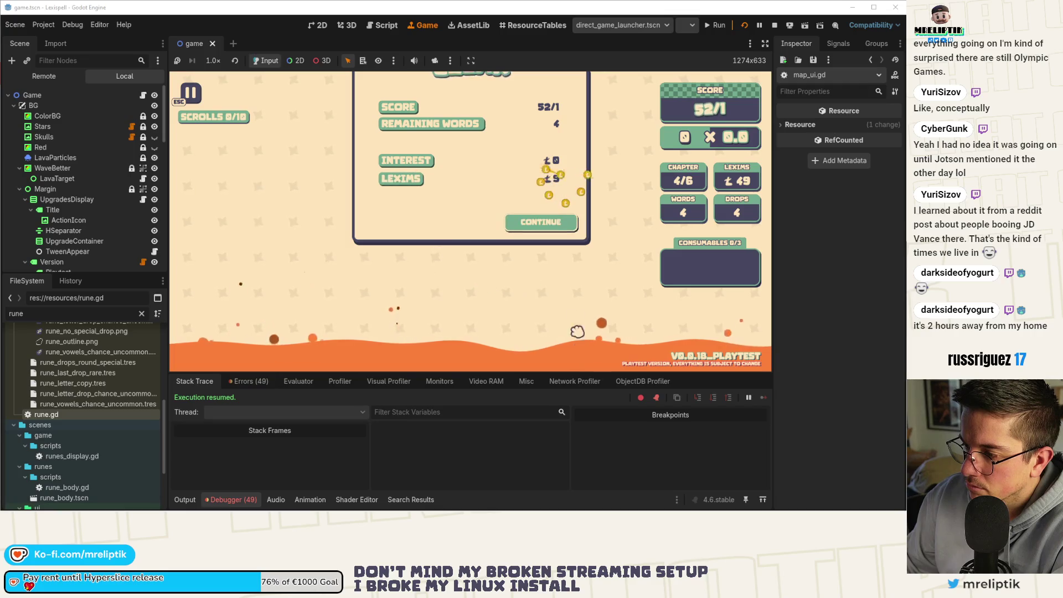
key("Return")
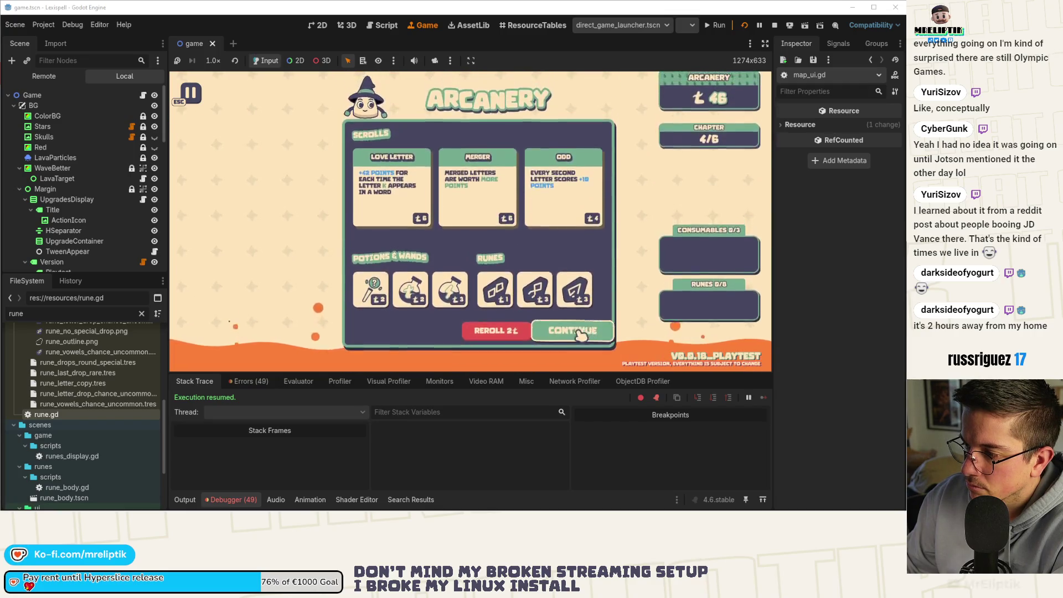
left_click(584, 332)
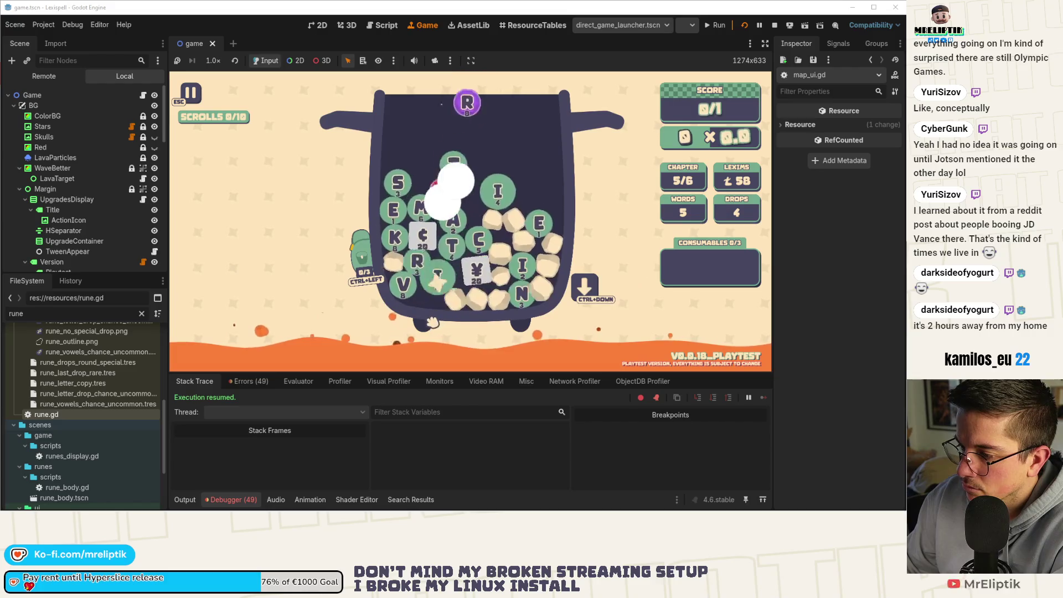
Step: Clear chapter 5 with TRINE for 75 points and continue to the shop
type("tri")
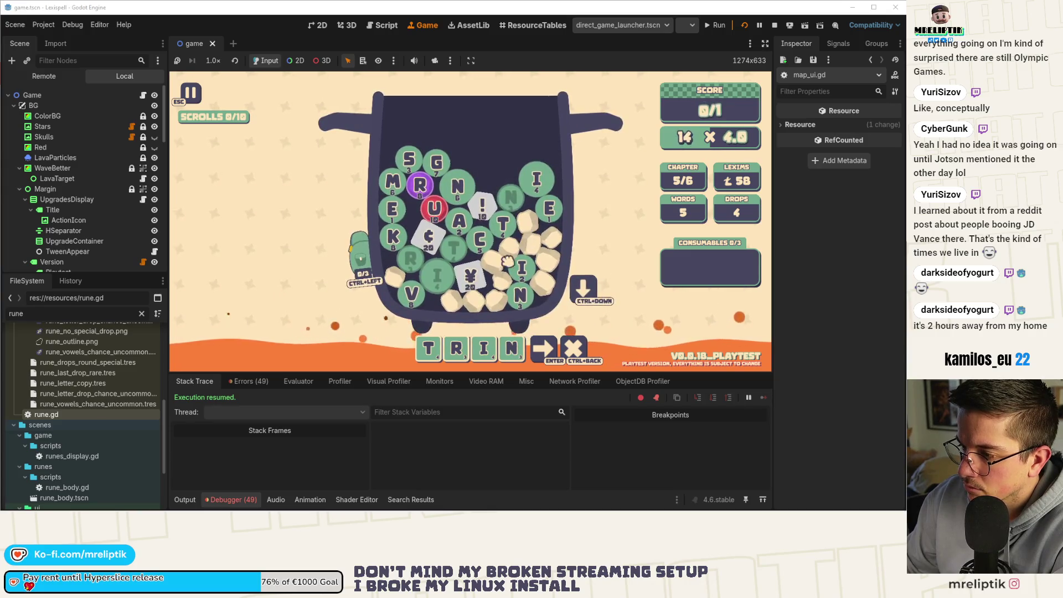
key("Return")
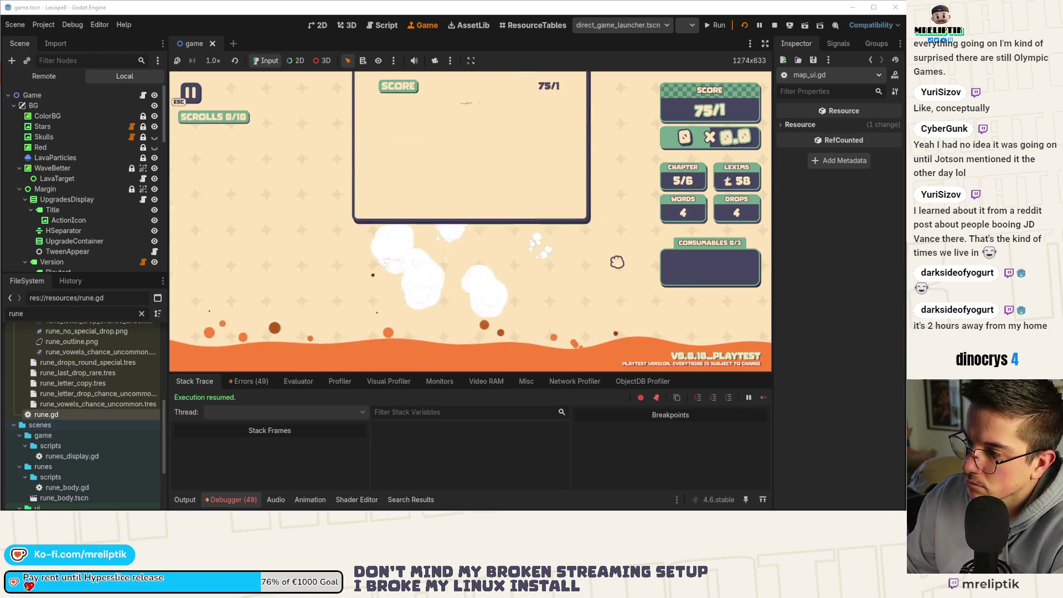
left_click(554, 290)
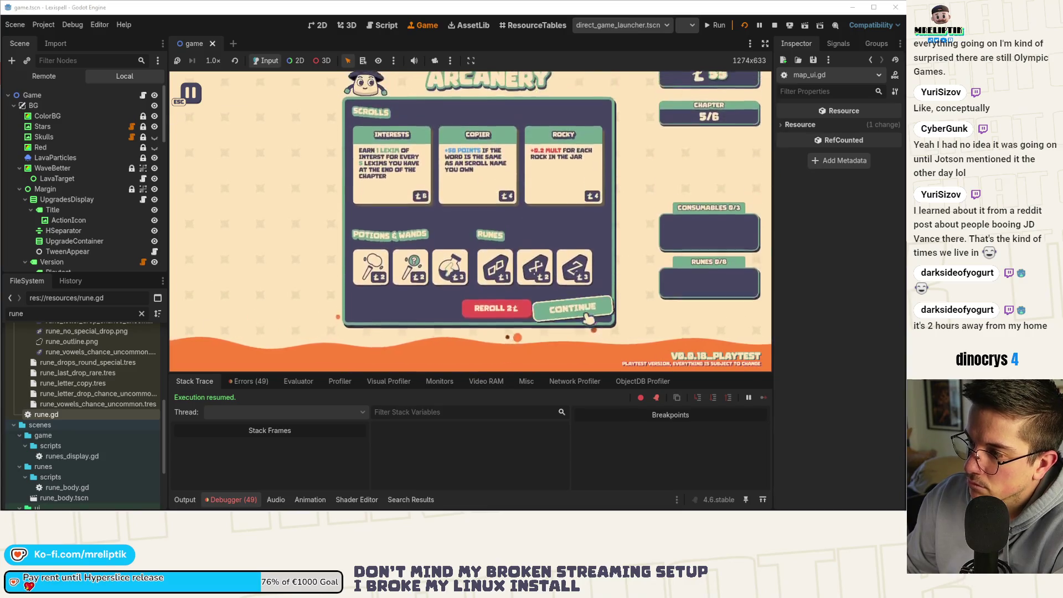
Step: Clear chapter 6 against The Snatcher with SECT, then continue through the shop to the regenerated map
left_click(587, 337)
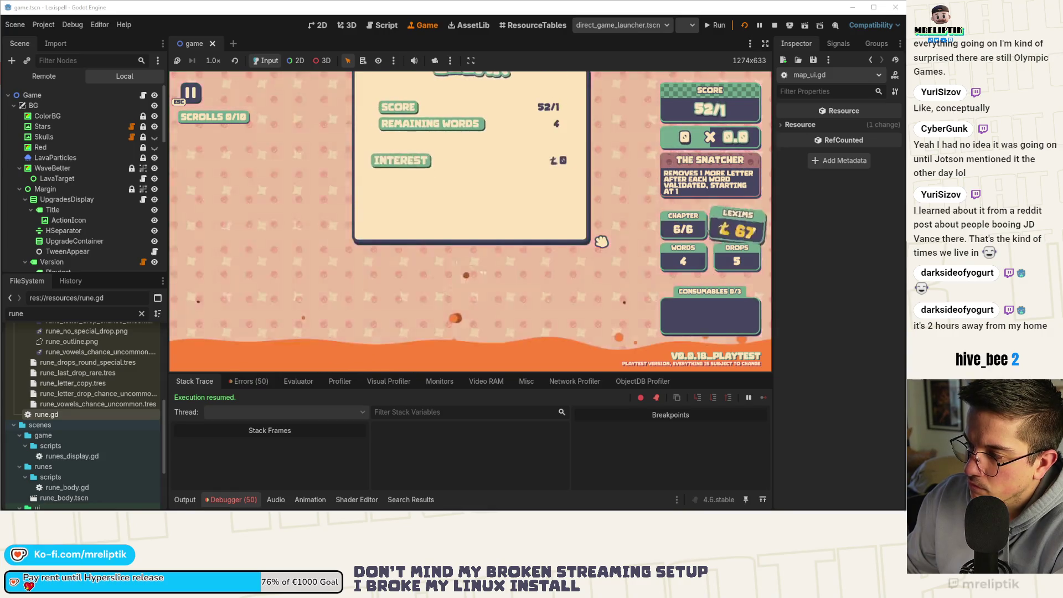
left_click(541, 222)
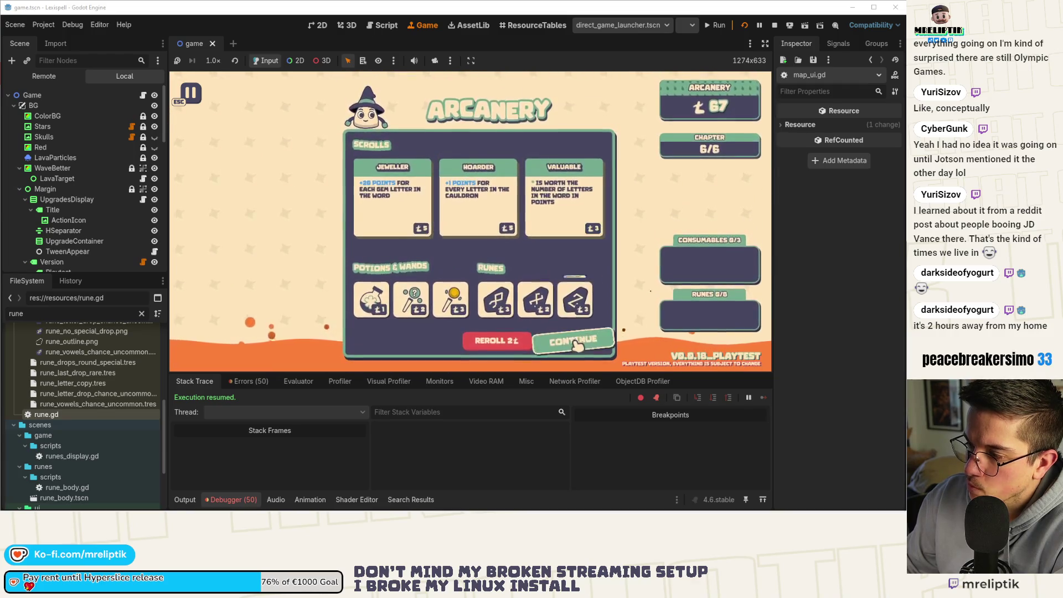
left_click(570, 319)
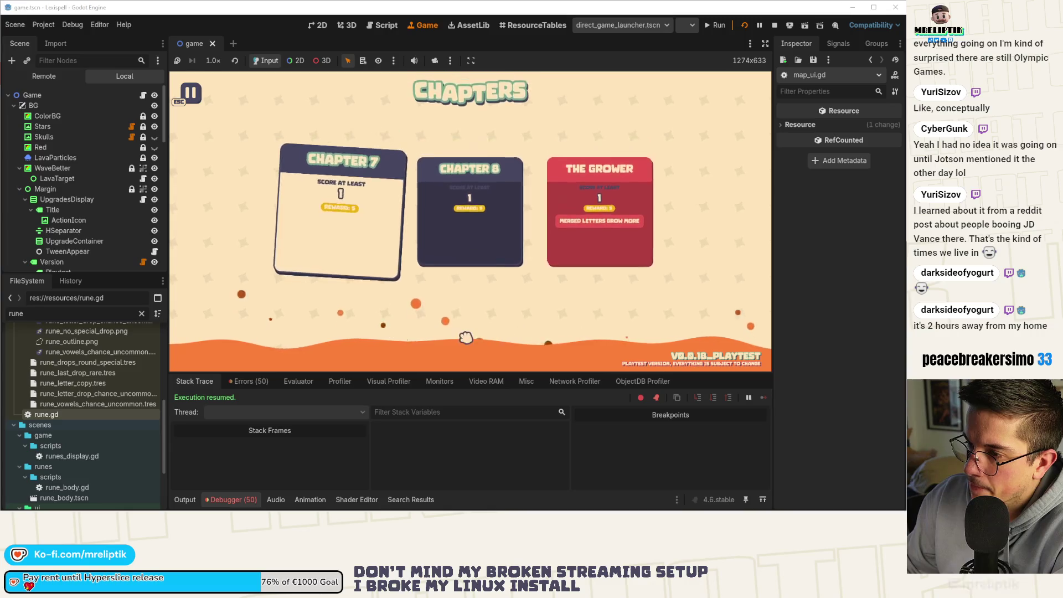
Step: Start Chapter 7 and pick the K, R, A, T and F runes
left_click(359, 217)
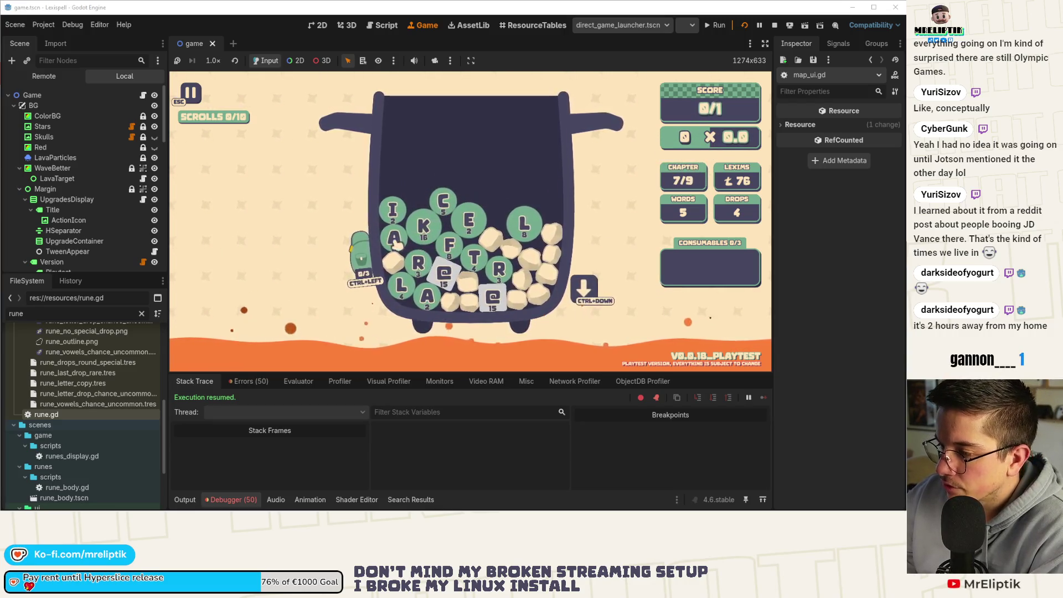
left_click(423, 225)
left_click(420, 262)
left_click(394, 238)
left_click(441, 248)
left_click(475, 256)
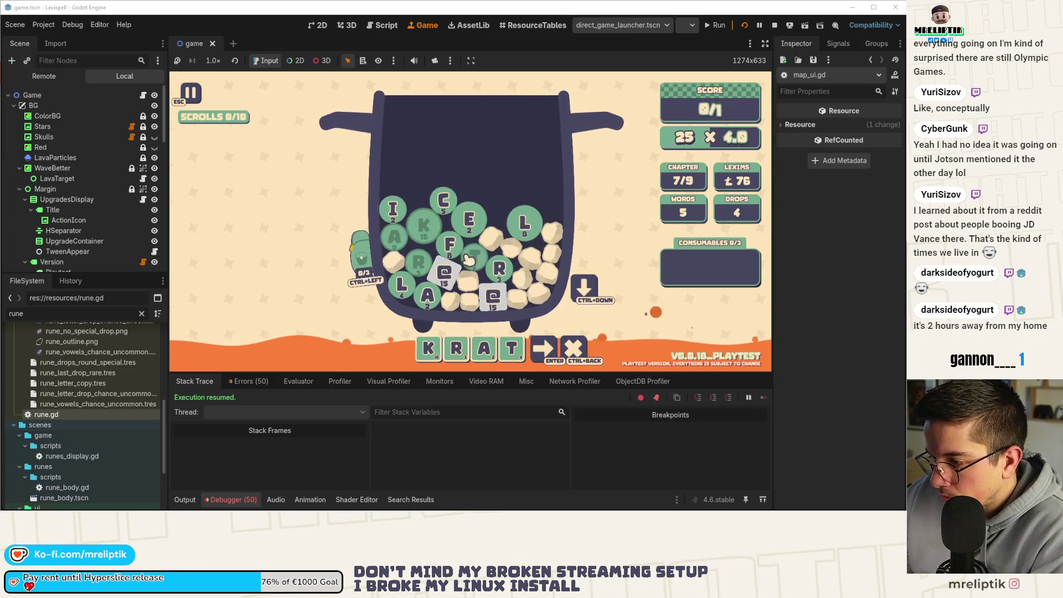
Step: Reorder the runes to spell KRAFT and submit it for 19 × 2.0
left_click(450, 243)
left_click(450, 243)
left_click(474, 256)
key("Return")
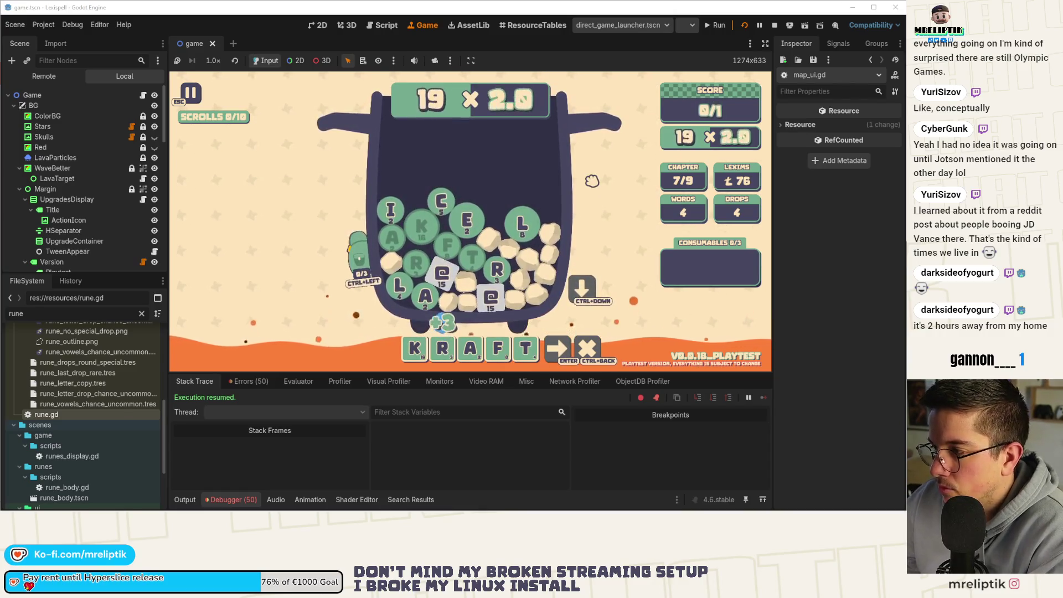